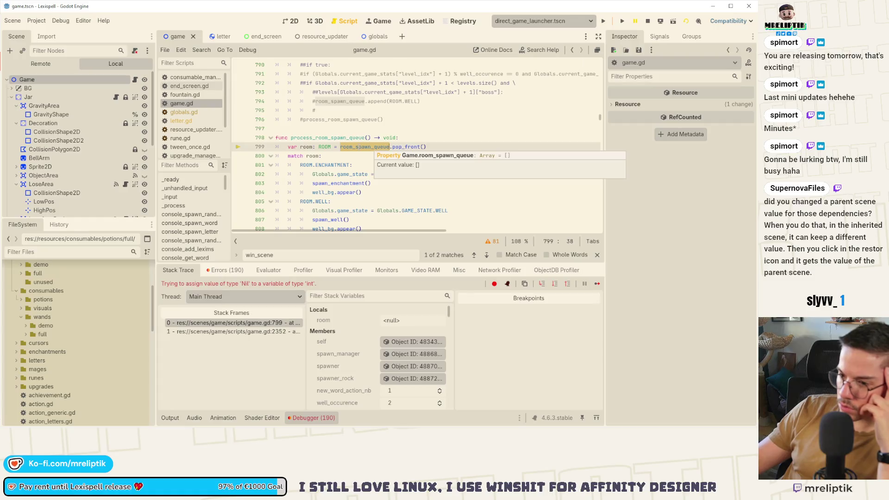
# Dismiss the variable tooltip and open the Game node's script game.gd at line 799
pyautogui.click(221, 271)
pyautogui.click(185, 271)
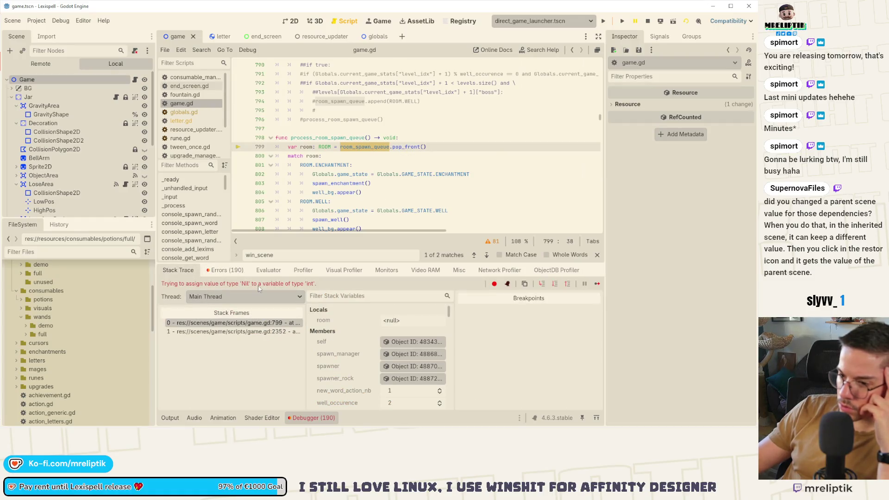
pyautogui.moveTo(124, 404)
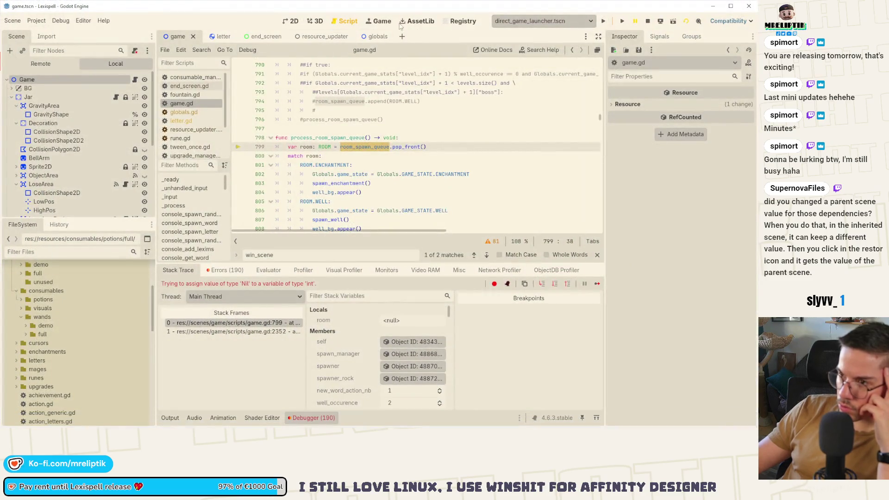
pyautogui.click(385, 21)
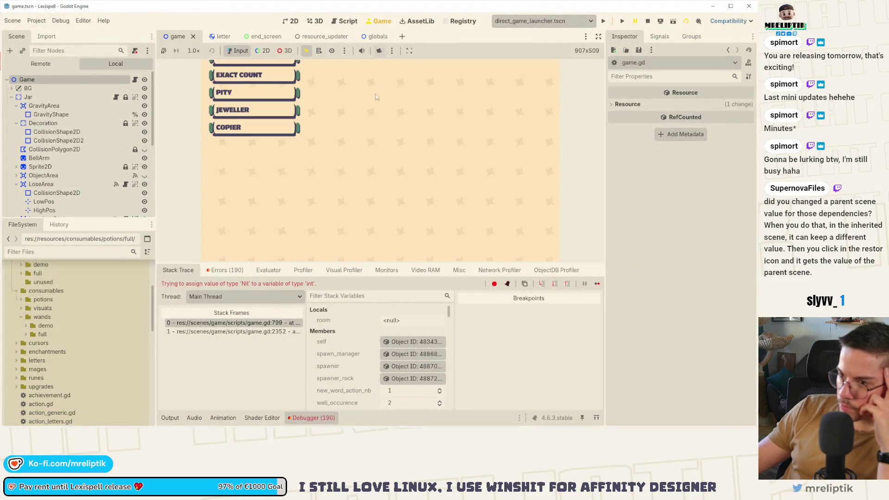
pyautogui.click(291, 21)
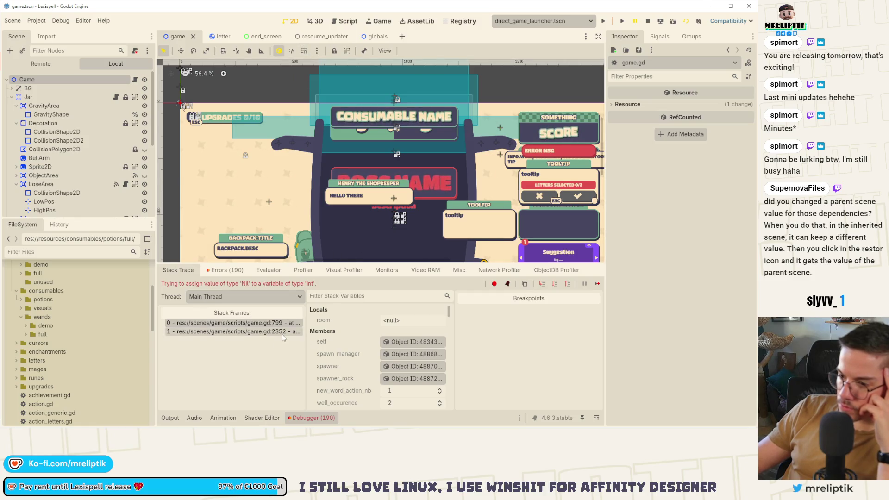
pyautogui.click(135, 80)
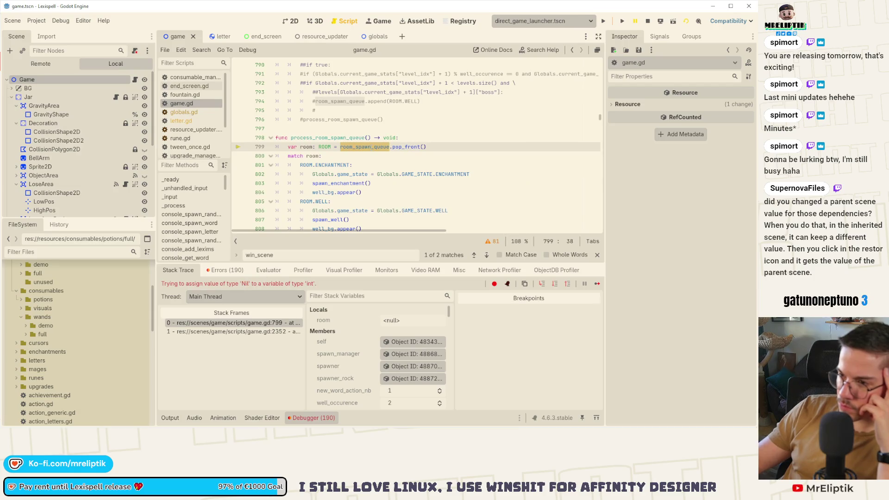
# Search game.gd for process_room_spawn_queue and step through its calls up to line 2352
pyautogui.scroll(-1, 381, 171)
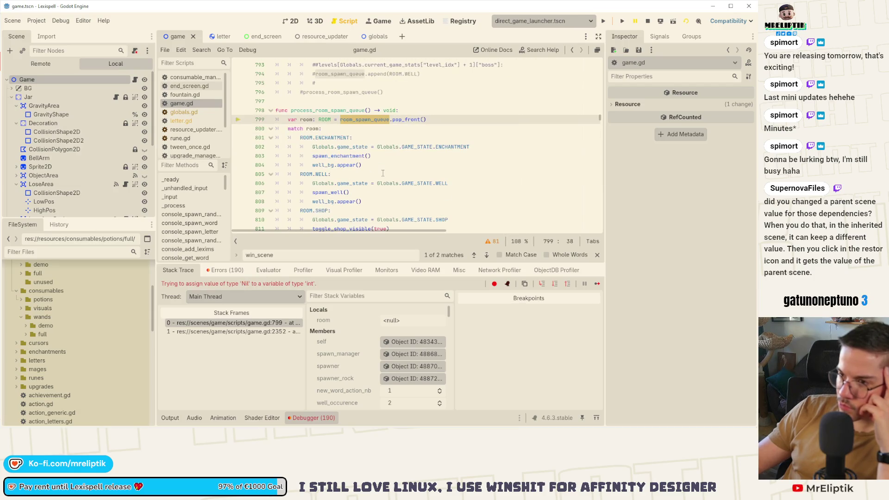
pyautogui.doubleClick(334, 109)
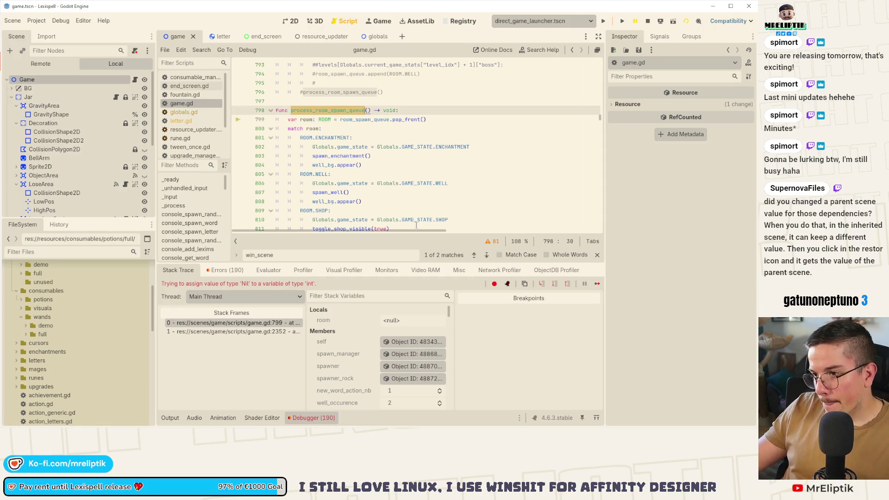
pyautogui.hotkey('ctrl', 'f')
pyautogui.click(487, 255)
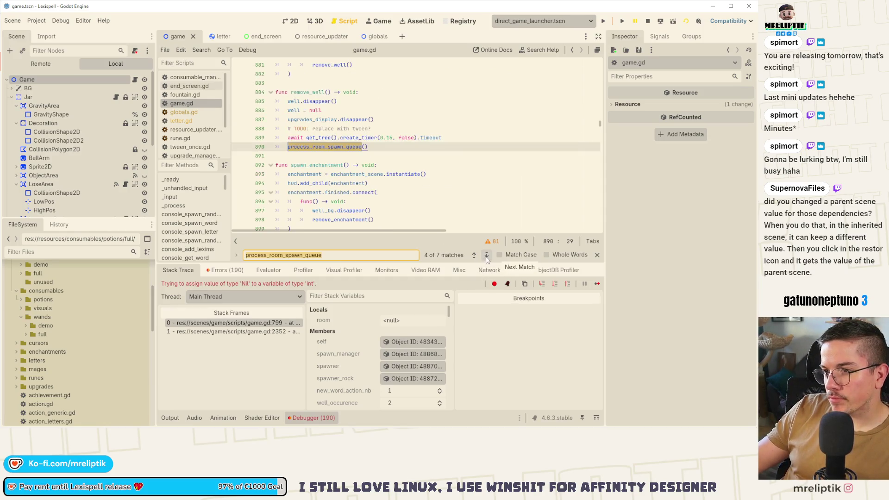
pyautogui.click(487, 255)
pyautogui.click(487, 255)
pyautogui.click(487, 256)
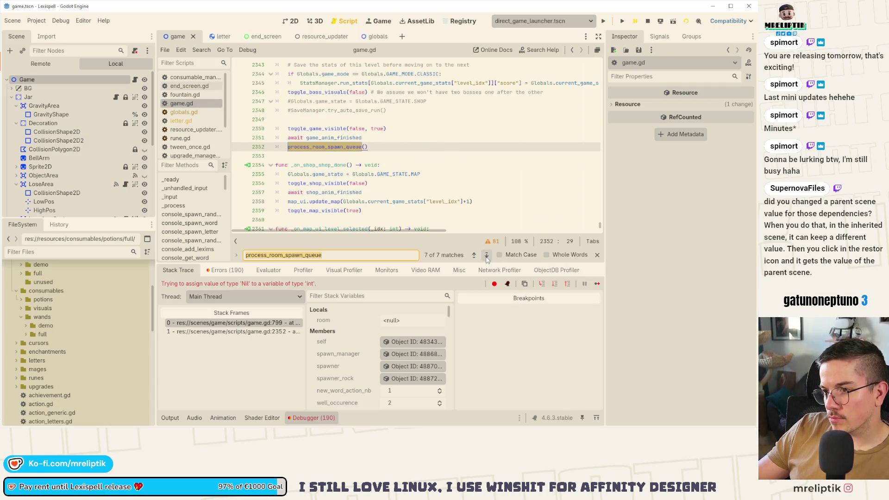
# Wrap the matches back to the definition at line 798, then search for room_spawn_queue
pyautogui.scroll(4, 426, 139)
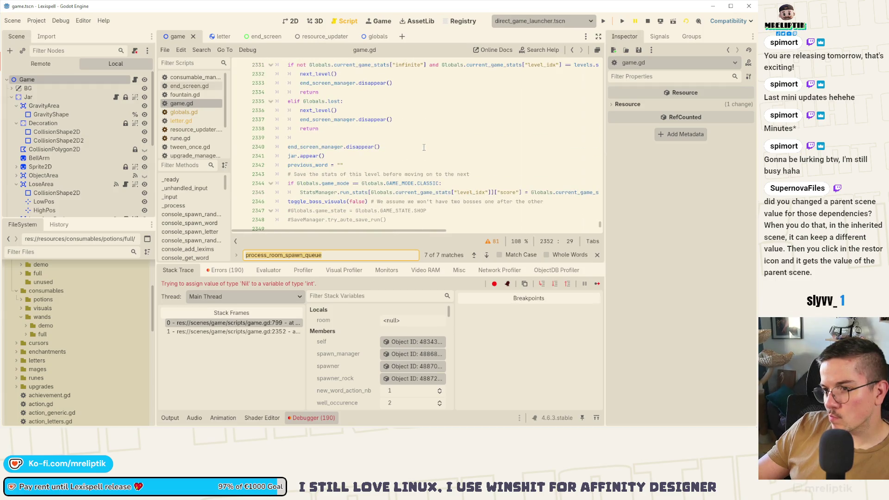
pyautogui.scroll(-2, 424, 147)
pyautogui.scroll(5, 376, 185)
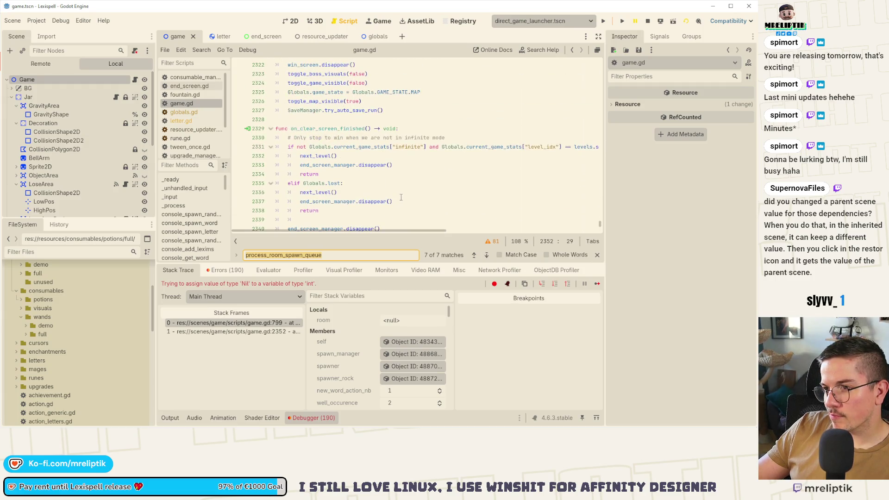
pyautogui.scroll(-4, 401, 198)
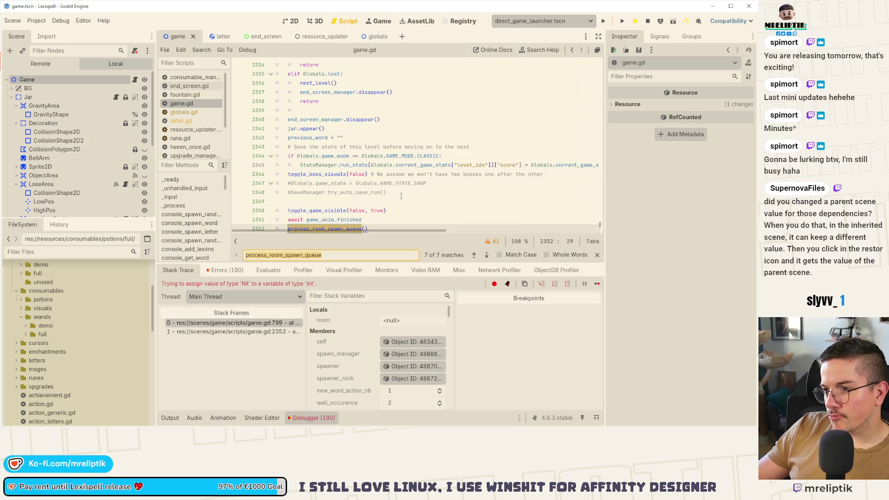
pyautogui.scroll(-2, 391, 193)
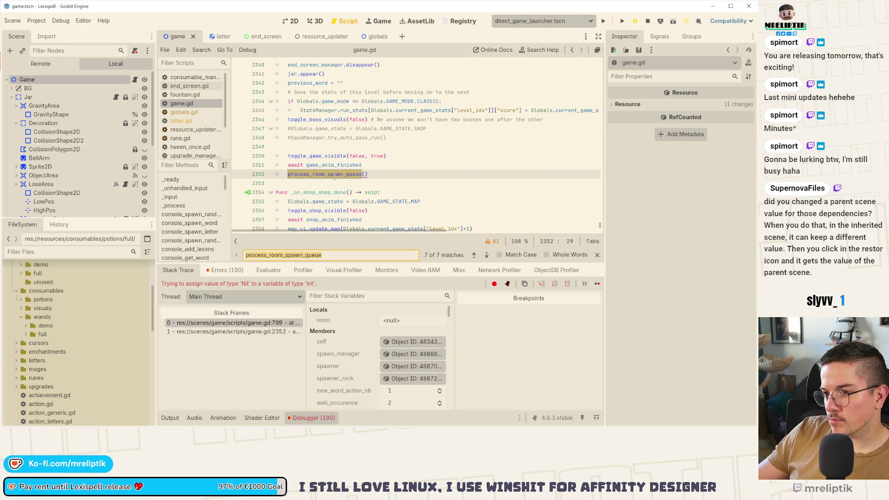
pyautogui.click(335, 180)
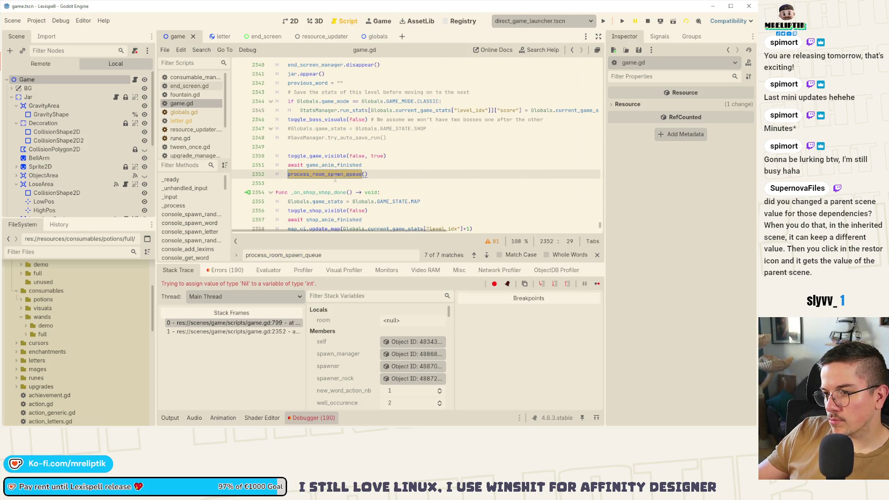
pyautogui.click(487, 257)
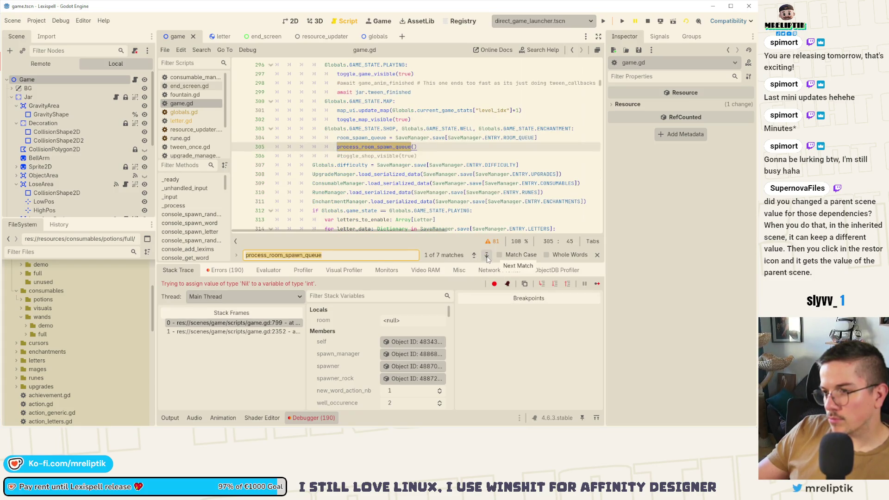
pyautogui.click(486, 257)
pyautogui.click(486, 257)
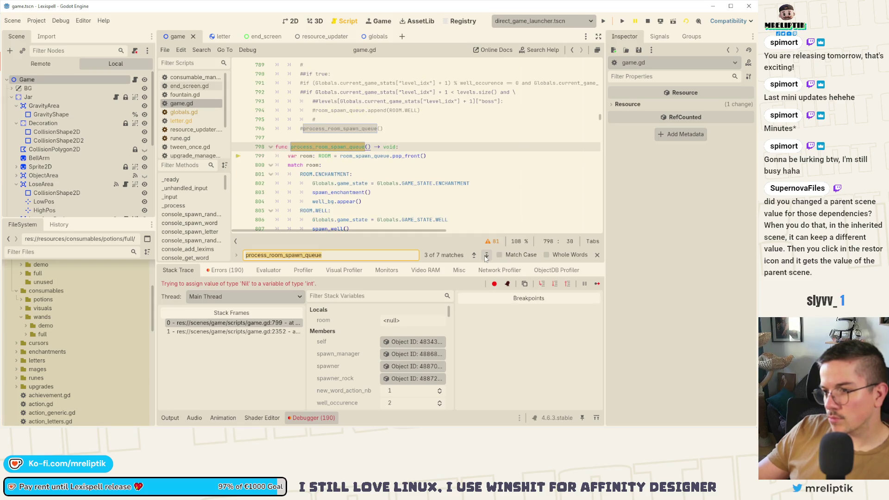
pyautogui.doubleClick(365, 156)
pyautogui.hotkey('ctrl', 'f')
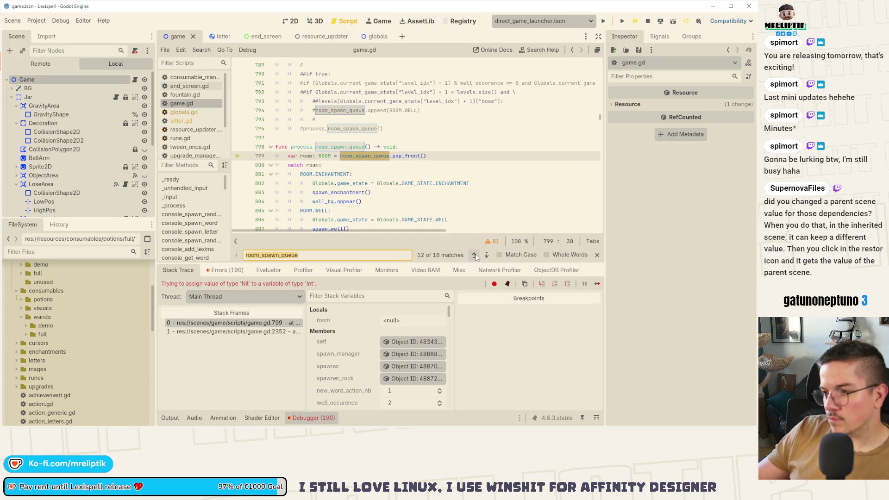
# Step back through room_spawn_queue matches with Match Case and Whole Words enabled, reaching line 772
pyautogui.click(475, 255)
pyautogui.click(475, 255)
pyautogui.click(475, 255)
pyautogui.click(475, 255)
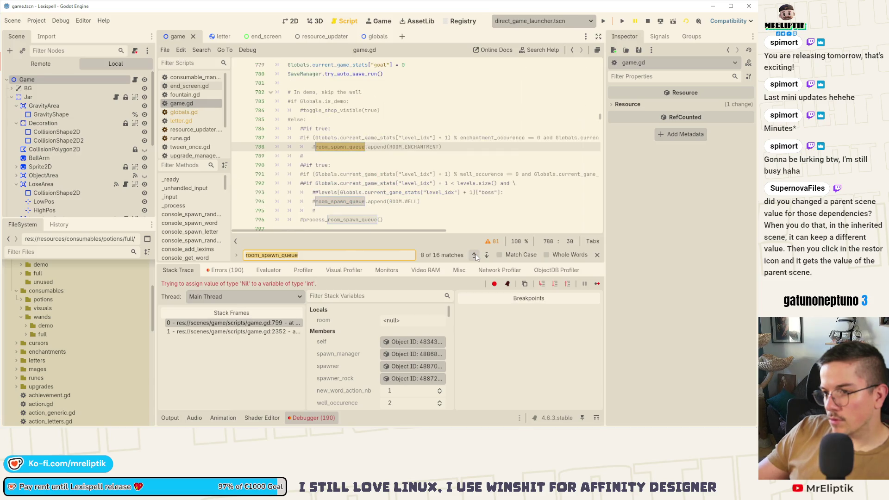
pyautogui.click(475, 255)
pyautogui.click(499, 254)
pyautogui.click(547, 255)
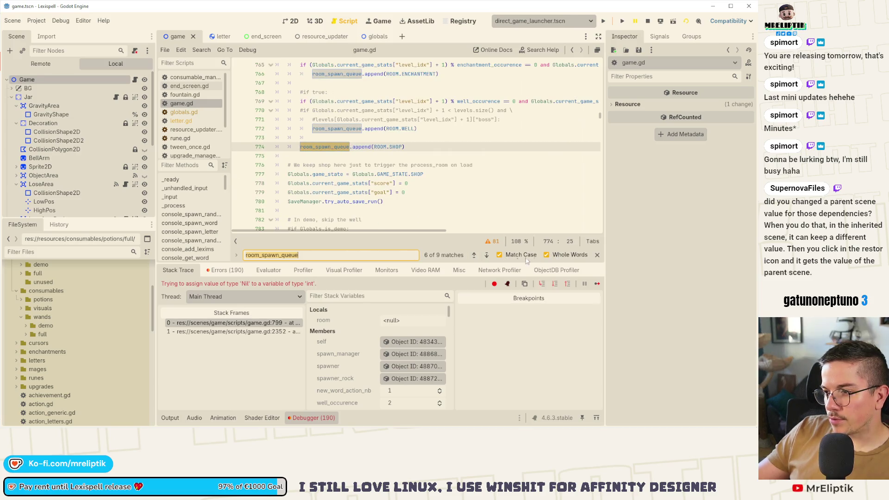
pyautogui.click(473, 255)
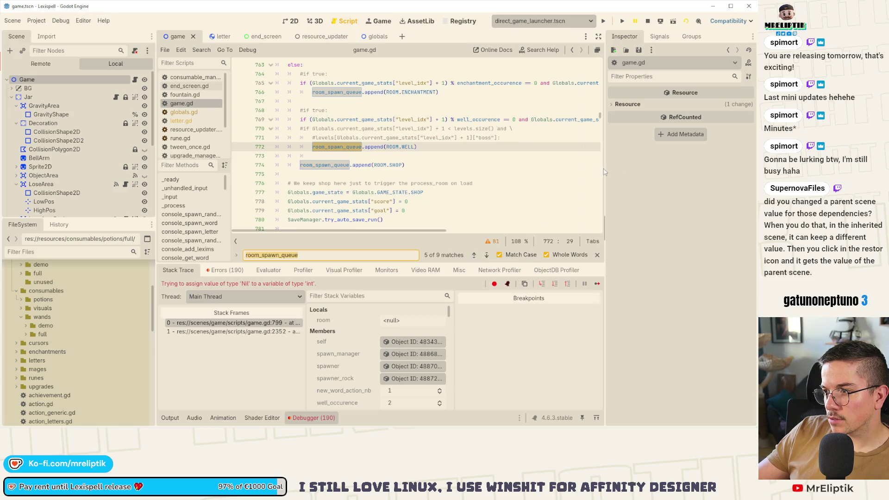
# Widen the code area and review the body of handle_next_scene on line 759
pyautogui.moveTo(604, 171); pyautogui.dragTo(651, 172)
pyautogui.scroll(5, 362, 178)
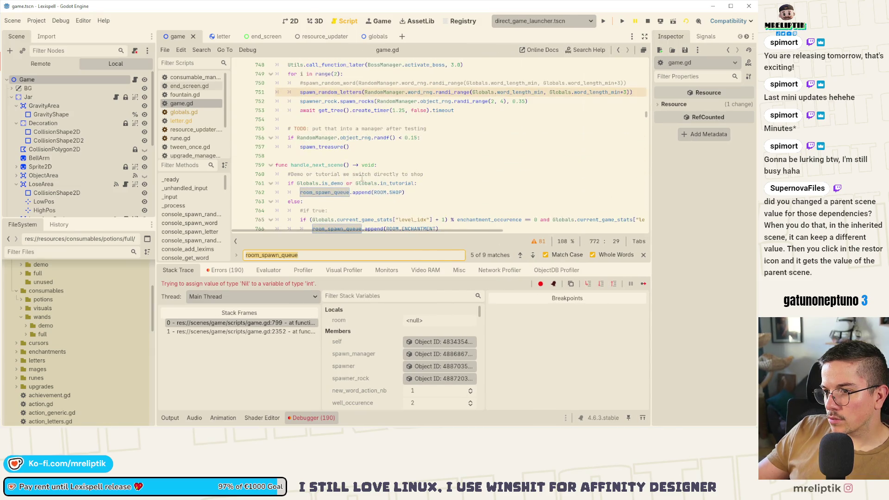
pyautogui.doubleClick(319, 164)
pyautogui.scroll(-2, 416, 217)
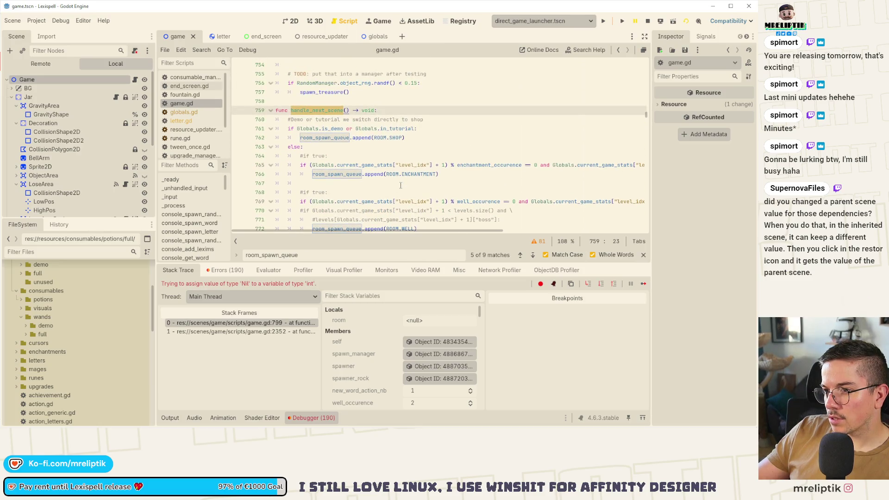
pyautogui.scroll(-2, 399, 188)
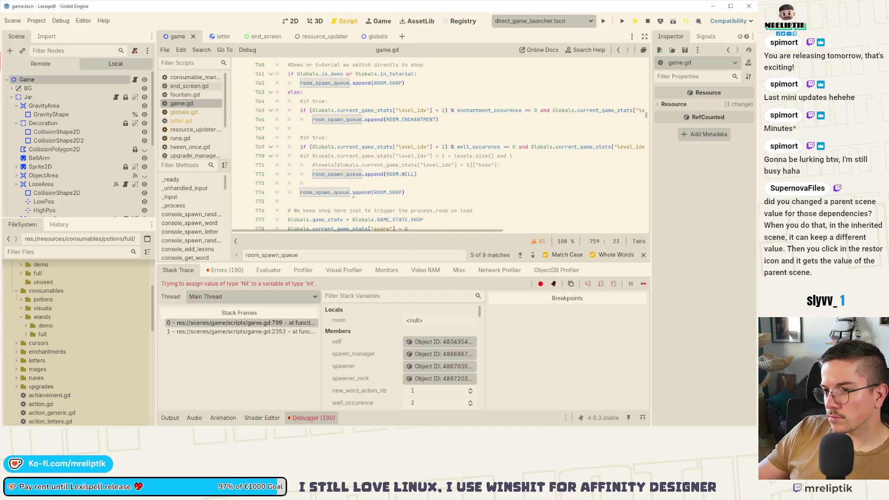
pyautogui.scroll(-7, 355, 194)
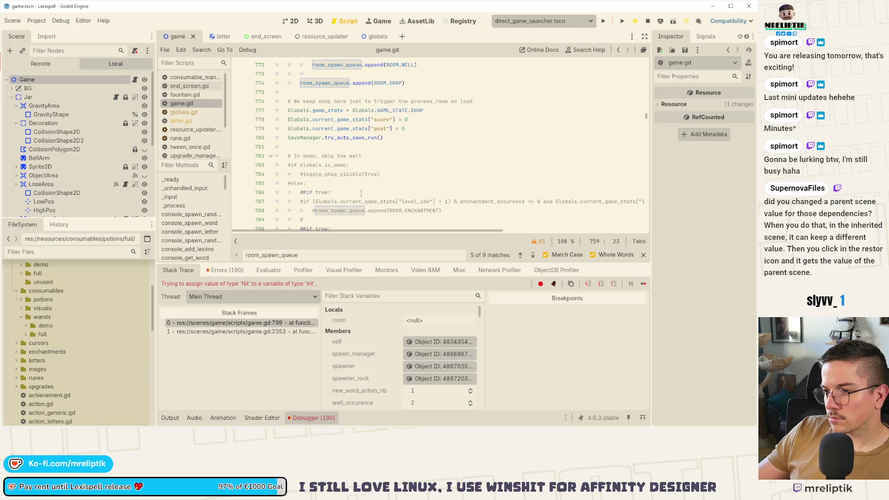
pyautogui.scroll(-2, 363, 194)
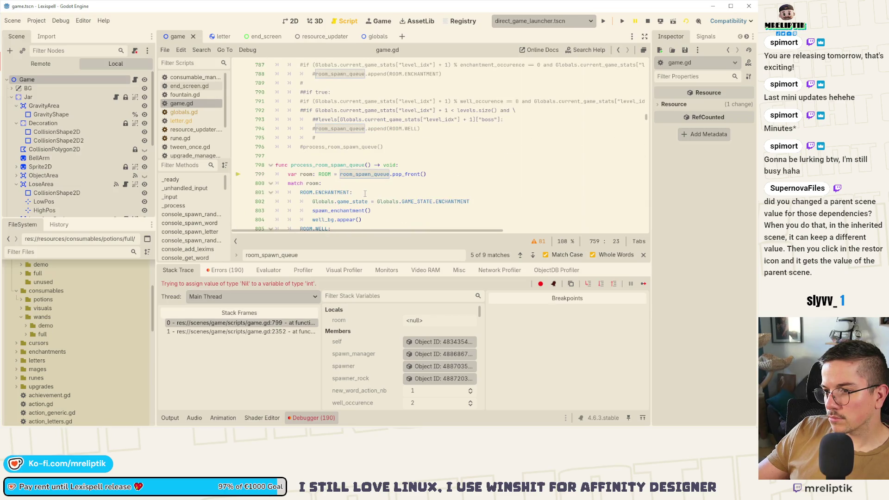
pyautogui.scroll(12, 358, 183)
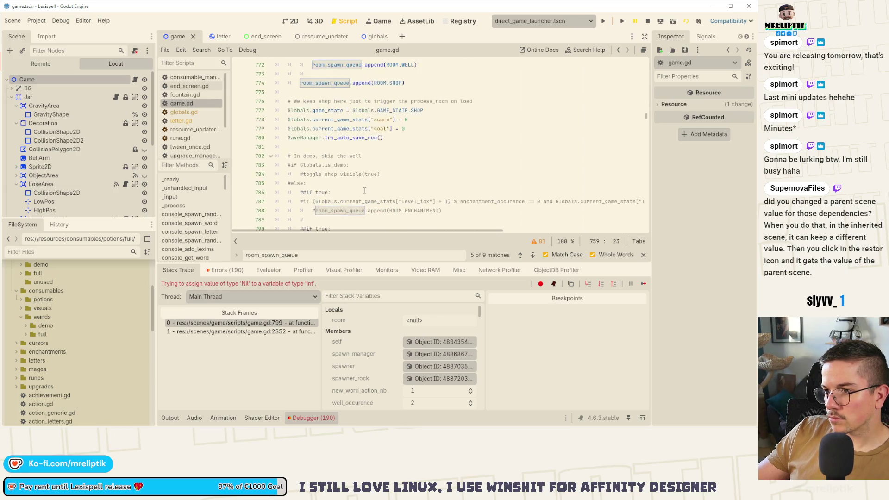
pyautogui.click(319, 138)
pyautogui.doubleClick(319, 138)
pyautogui.hotkey('ctrl', 'f')
pyautogui.click(520, 255)
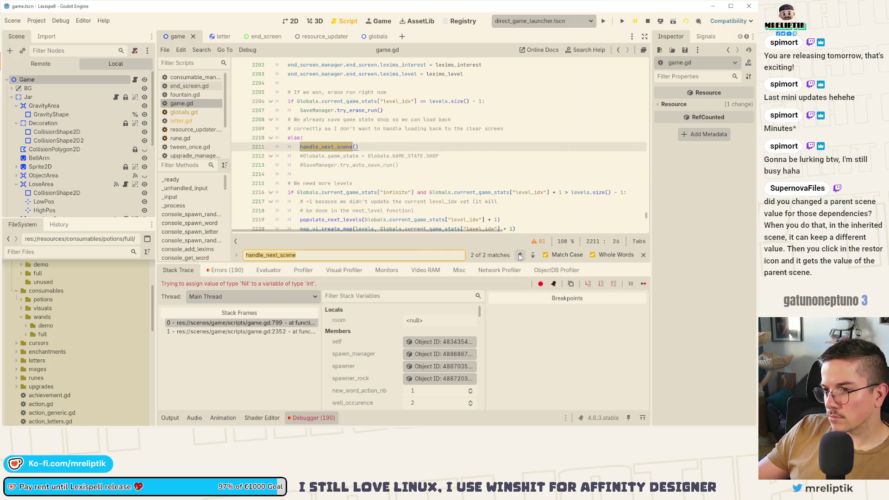
pyautogui.scroll(11, 412, 202)
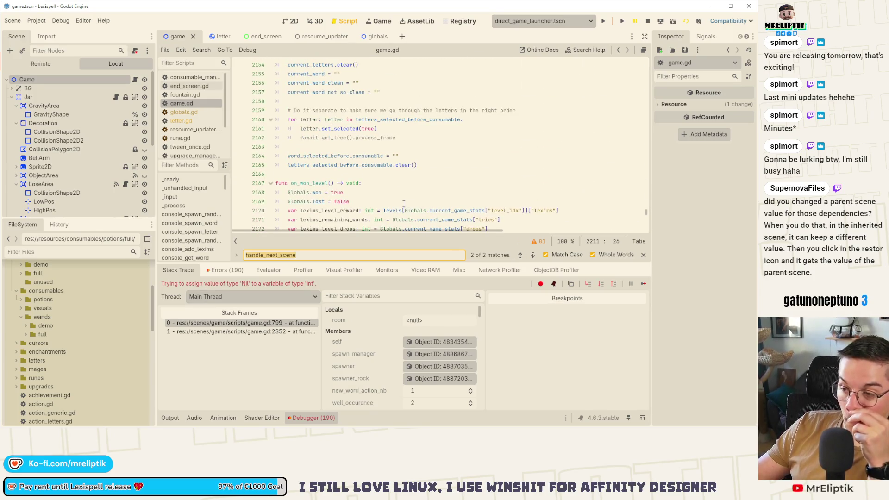
pyautogui.scroll(-15, 394, 197)
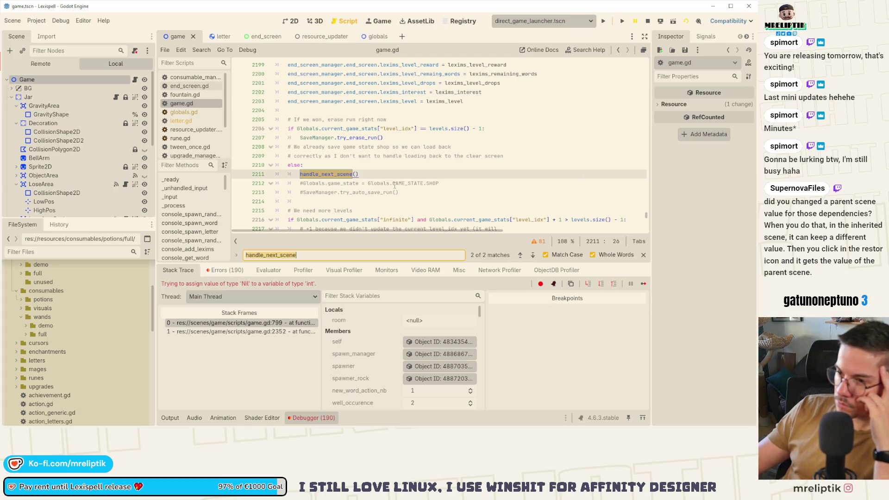
pyautogui.scroll(-3, 395, 185)
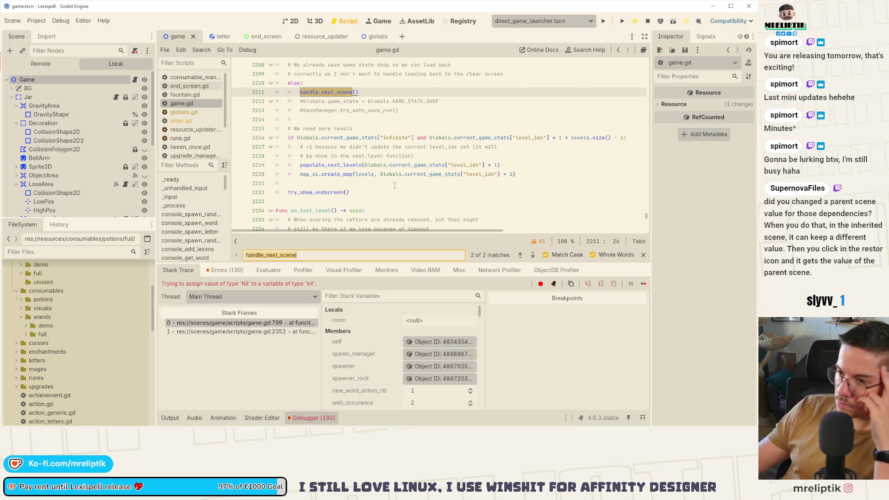
pyautogui.scroll(5, 394, 185)
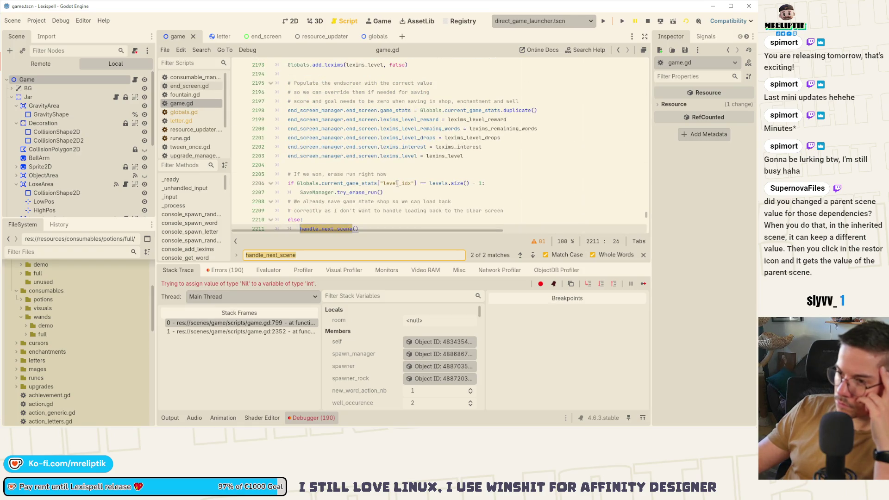
pyautogui.scroll(-3, 364, 190)
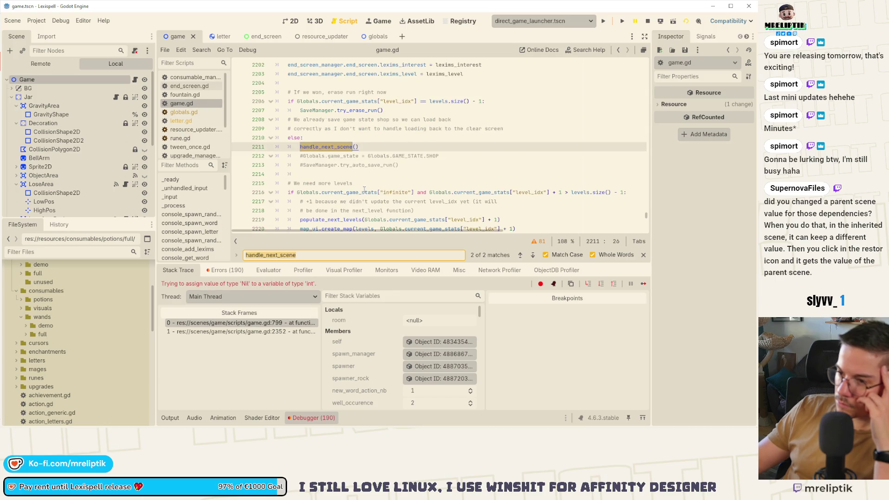
pyautogui.scroll(-2, 364, 189)
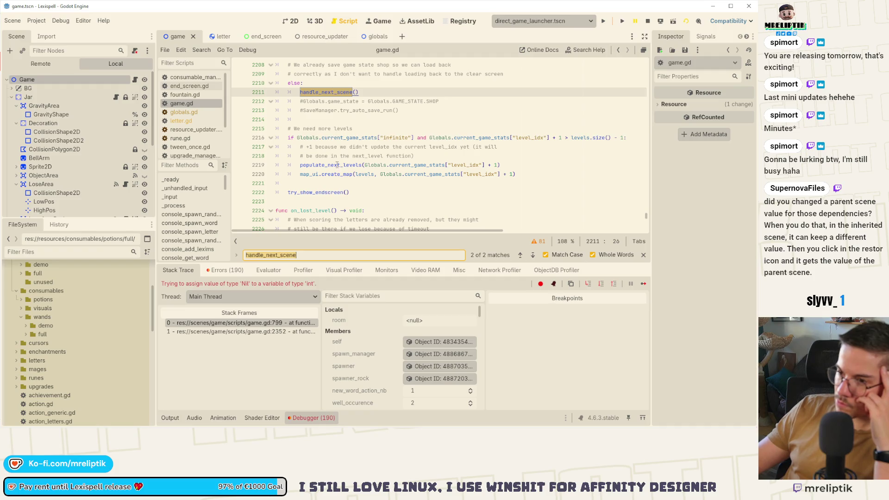
pyautogui.doubleClick(337, 165)
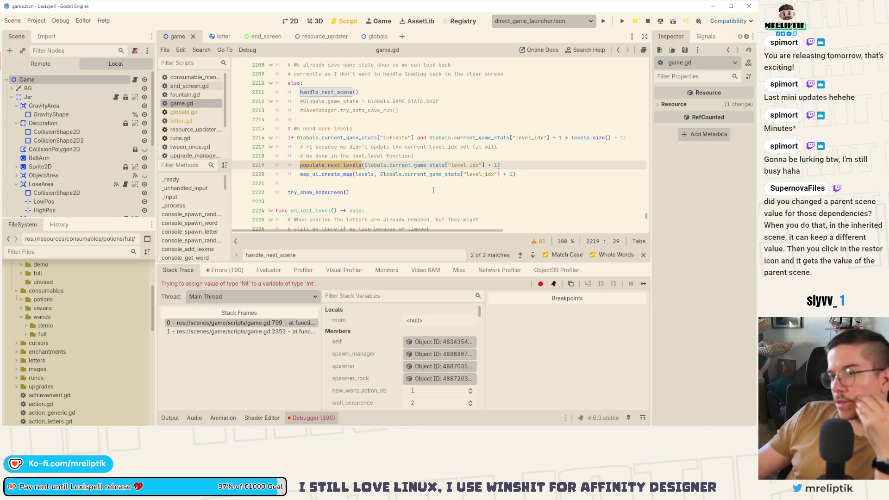
pyautogui.scroll(1, 385, 204)
pyautogui.scroll(2, 385, 204)
pyautogui.scroll(-2, 370, 175)
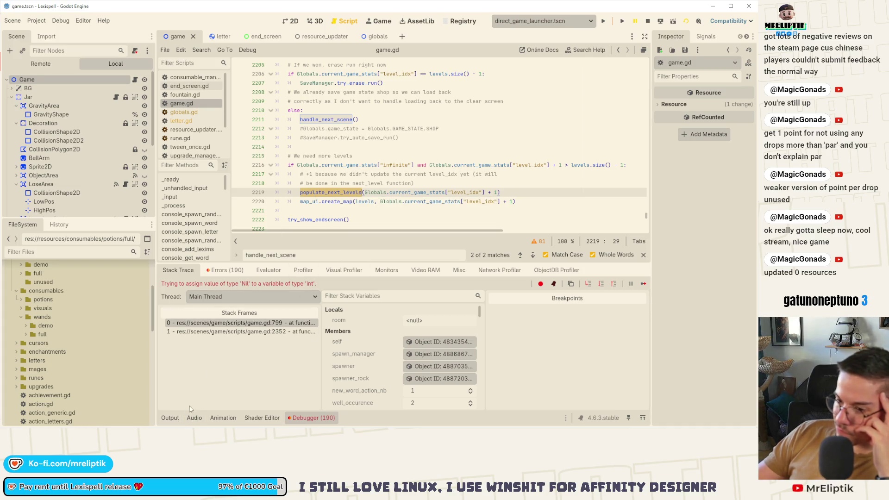
# Return to the handle_next_scene search match in game.gd
pyautogui.scroll(2, 376, 195)
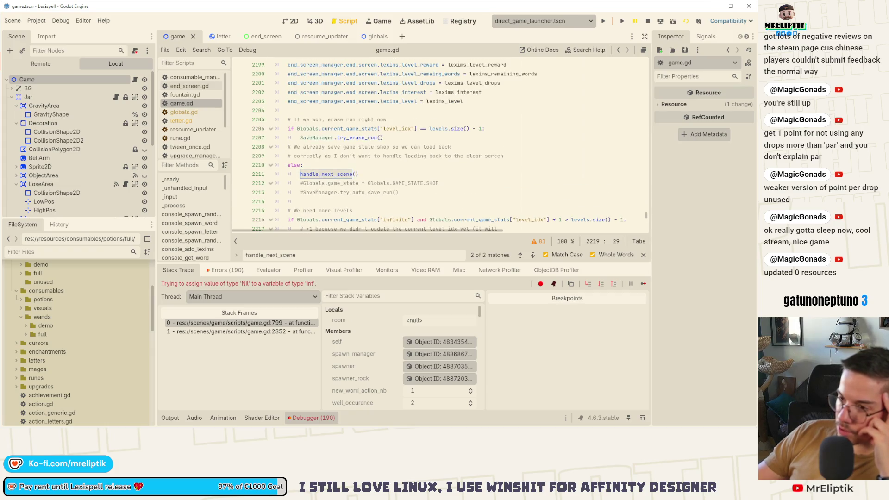
pyautogui.press('Return')
pyautogui.scroll(-2, 348, 183)
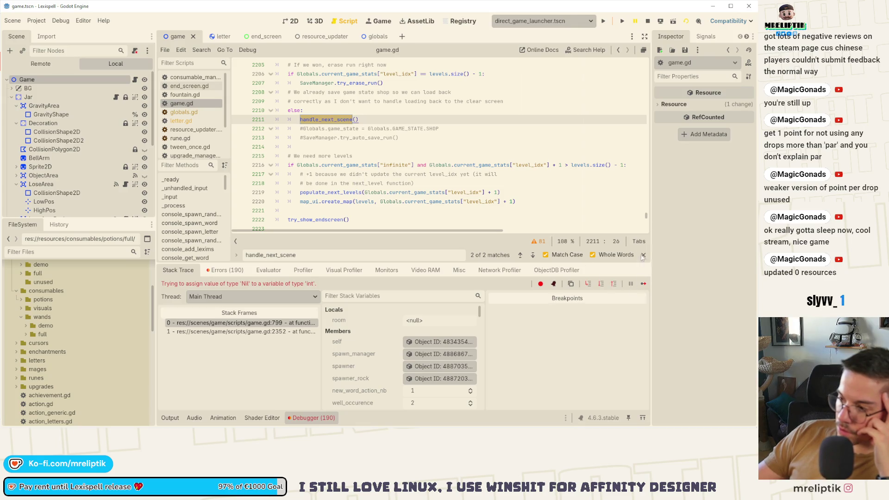
pyautogui.scroll(2, 326, 165)
pyautogui.scroll(-2, 326, 166)
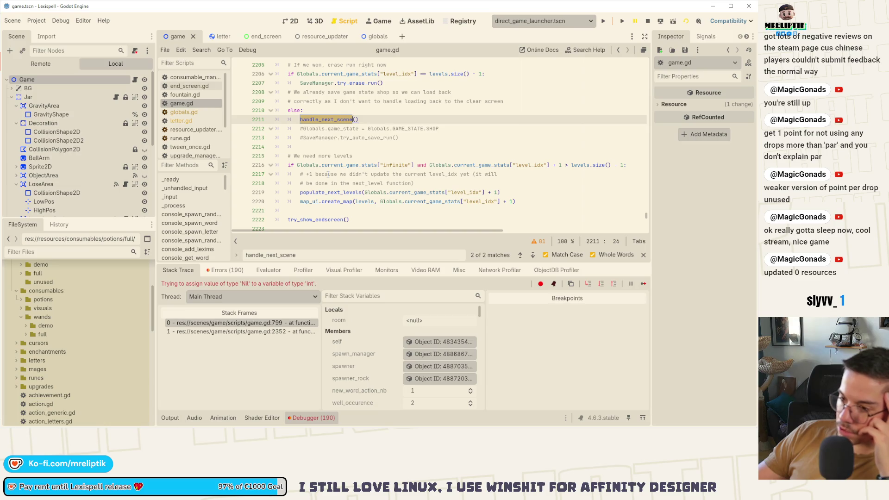
# Shrink the debugger panel to enlarge the code area and go to handle_next_scene's definition
pyautogui.moveTo(270, 231)
pyautogui.mouseDown()
pyautogui.moveTo(304, 232)
pyautogui.moveTo(231, 232)
pyautogui.mouseUp()
pyautogui.scroll(6, 233, 223)
pyautogui.scroll(-9, 330, 172)
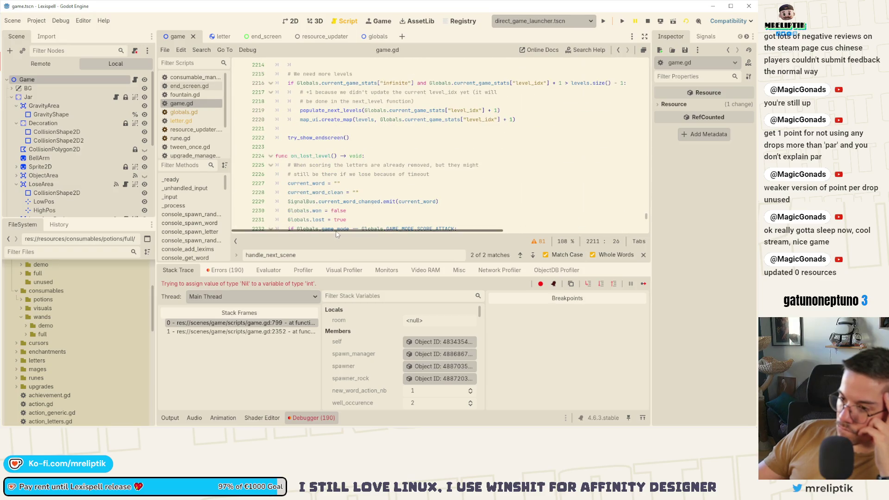
pyautogui.moveTo(338, 265); pyautogui.dragTo(340, 362)
pyautogui.scroll(5, 481, 210)
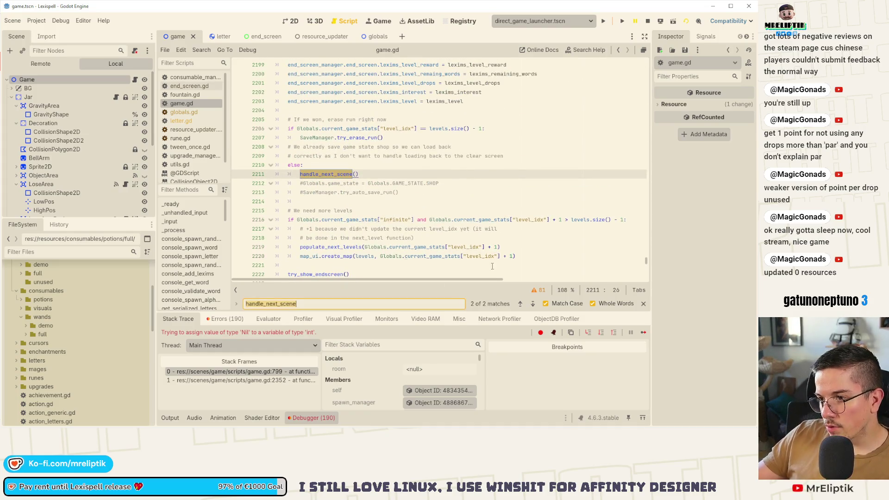
pyautogui.click(532, 304)
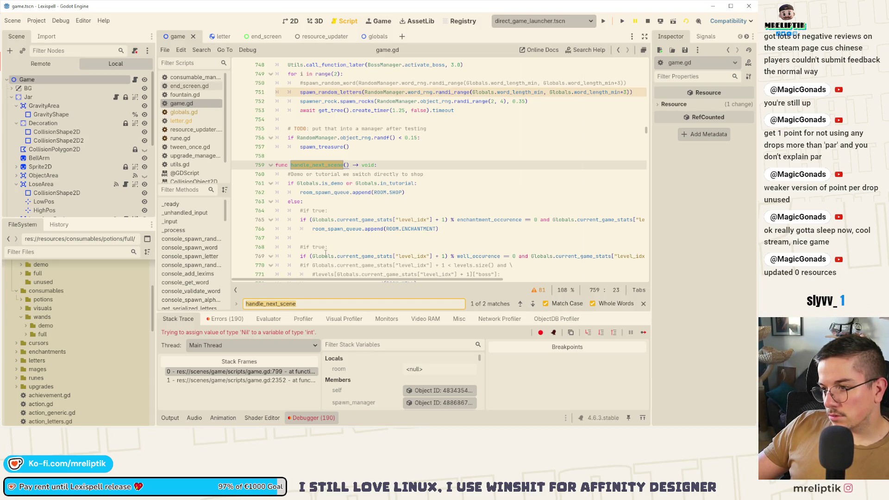
pyautogui.moveTo(326, 254)
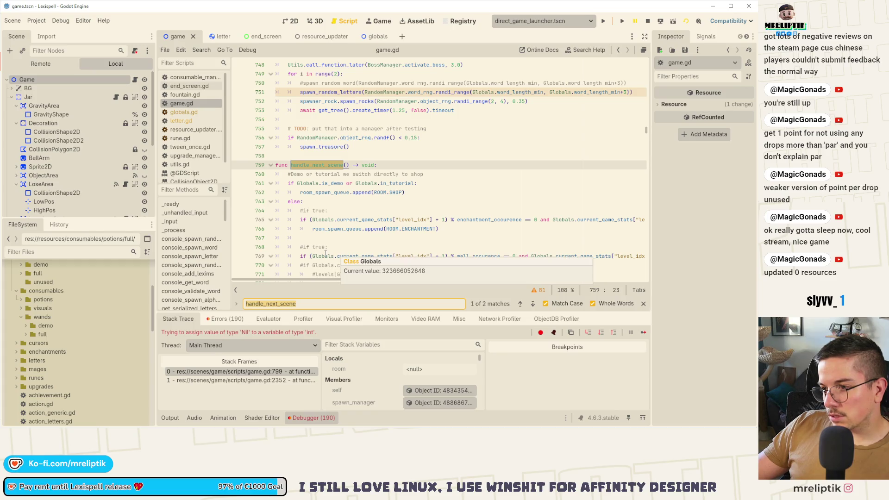
pyautogui.doubleClick(324, 193)
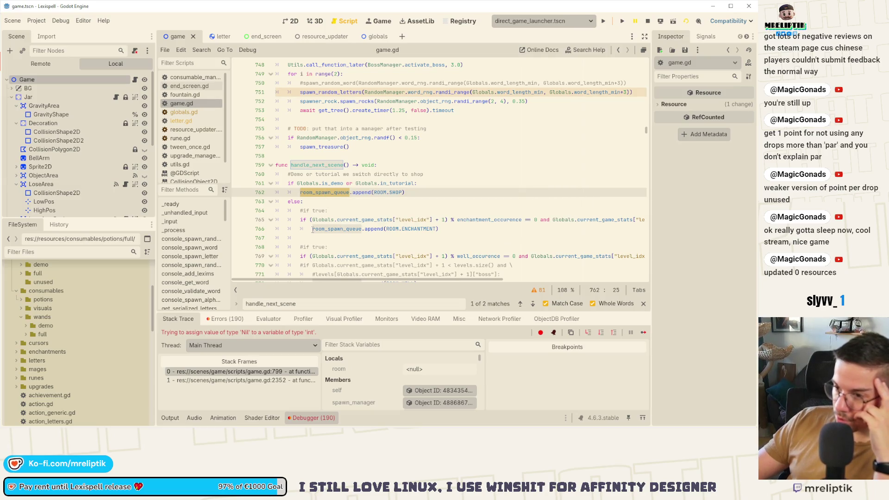
pyautogui.moveTo(313, 229)
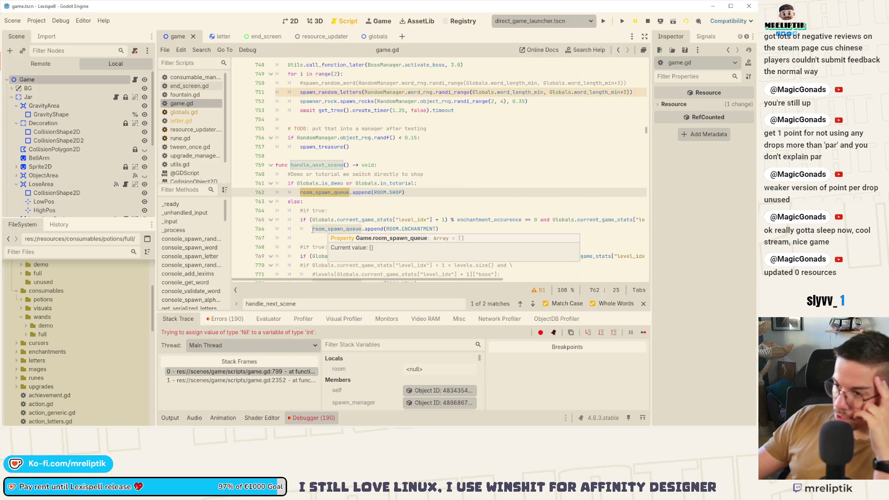
pyautogui.click(521, 305)
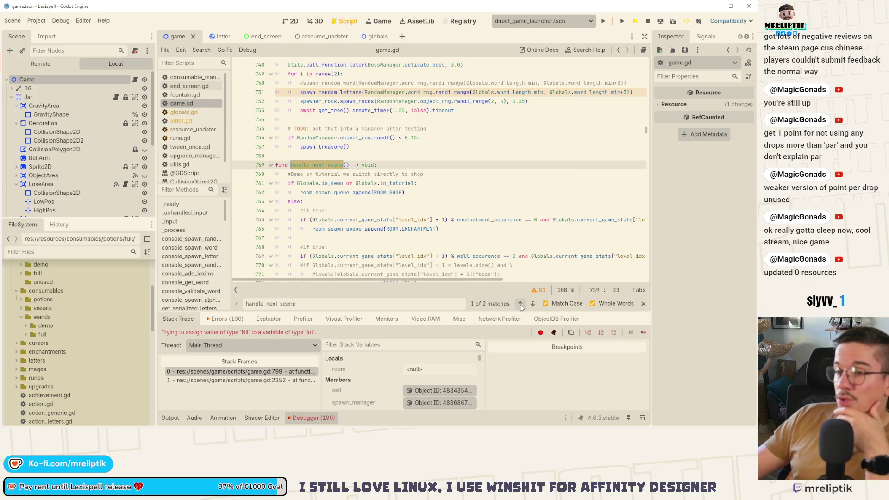
pyautogui.scroll(3, 386, 156)
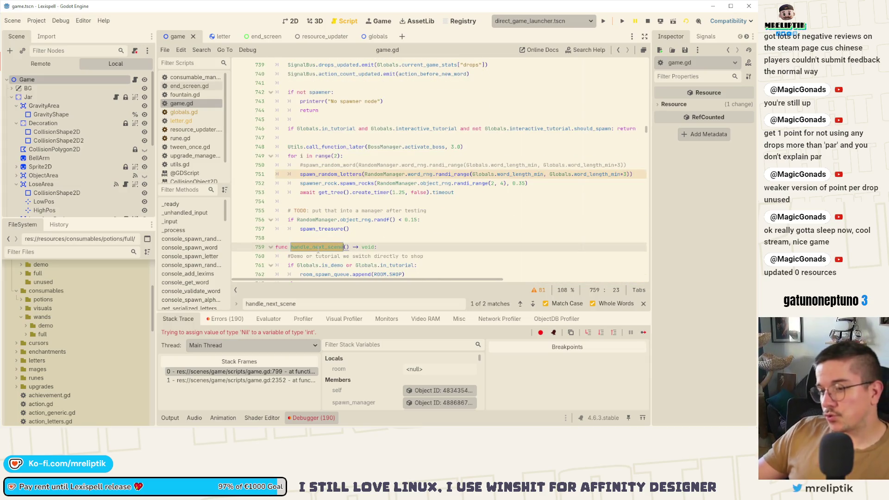
pyautogui.click(521, 304)
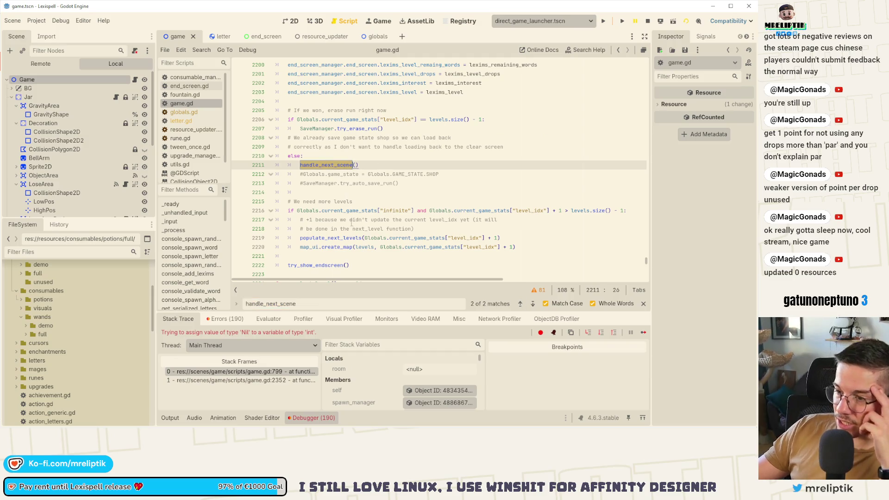
pyautogui.scroll(2, 334, 243)
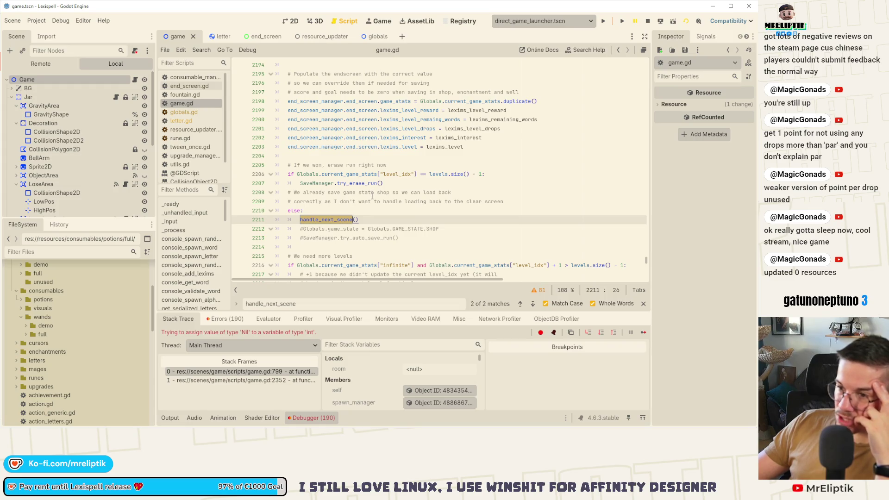
pyautogui.scroll(-3, 372, 195)
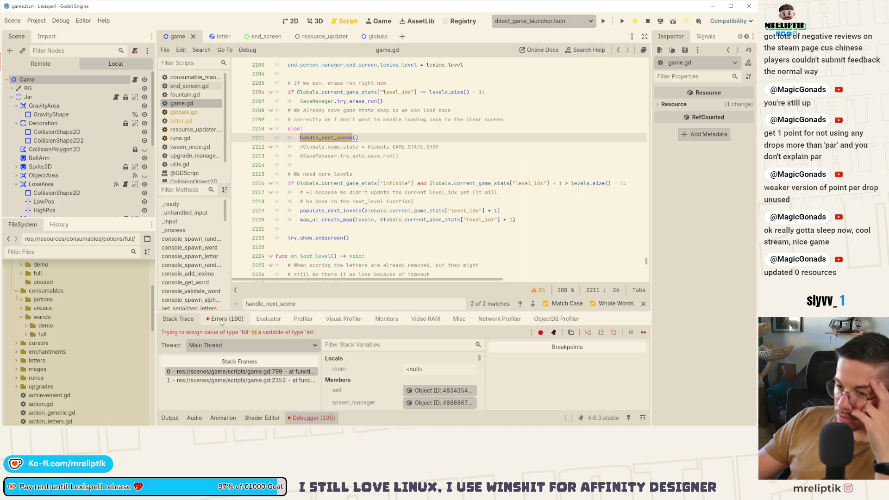
pyautogui.click(259, 372)
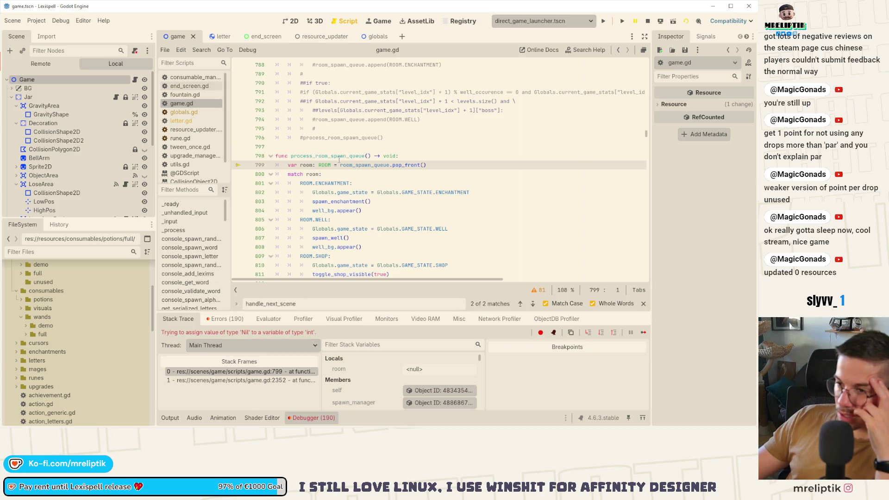
pyautogui.click(520, 304)
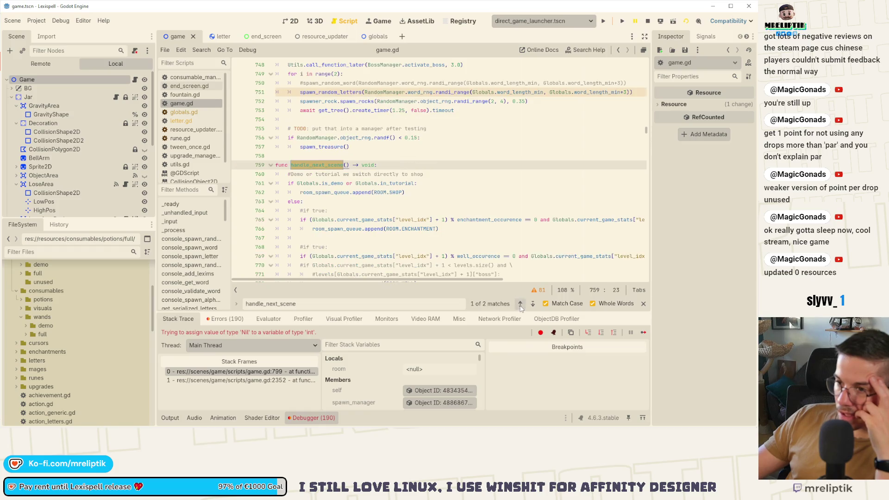
pyautogui.click(520, 304)
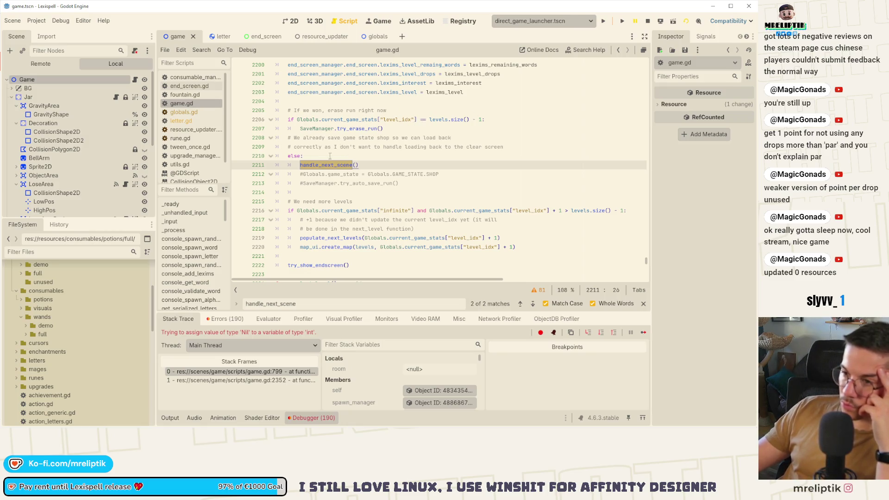
pyautogui.moveTo(388, 130)
pyautogui.mouseDown()
pyautogui.moveTo(252, 113)
pyautogui.moveTo(240, 122)
pyautogui.mouseUp()
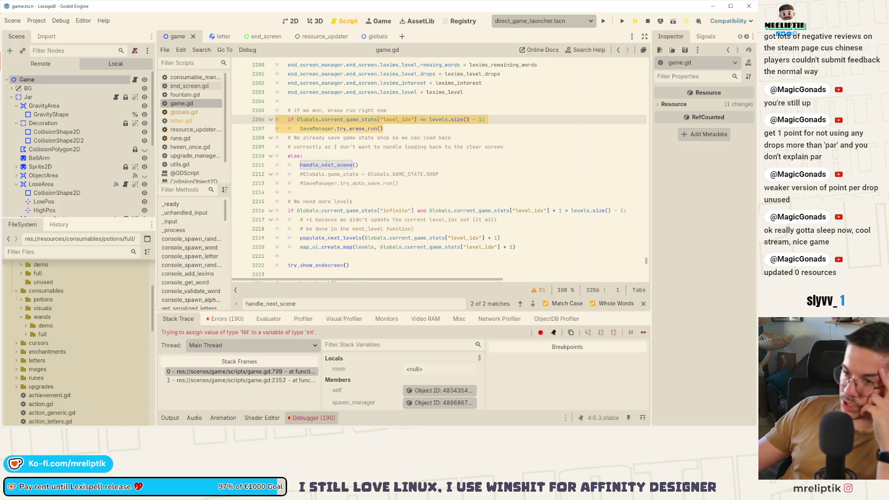
pyautogui.doubleClick(326, 164)
pyautogui.scroll(-1, 369, 197)
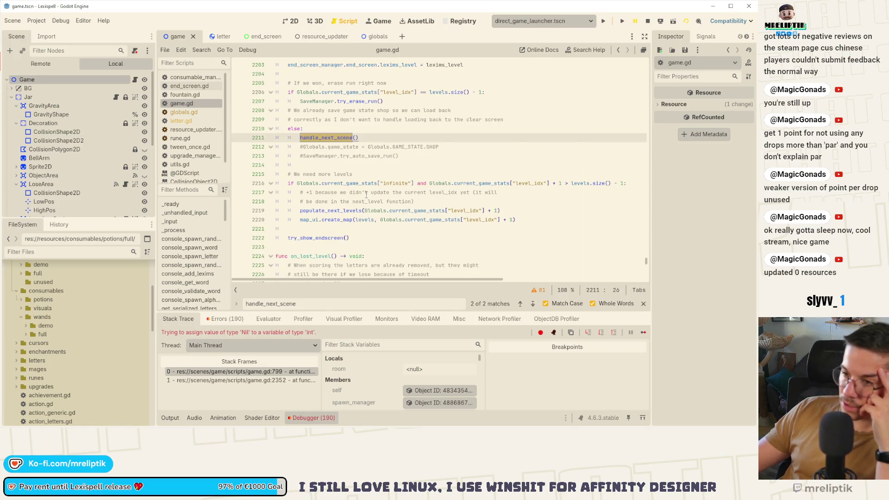
pyautogui.click(367, 140)
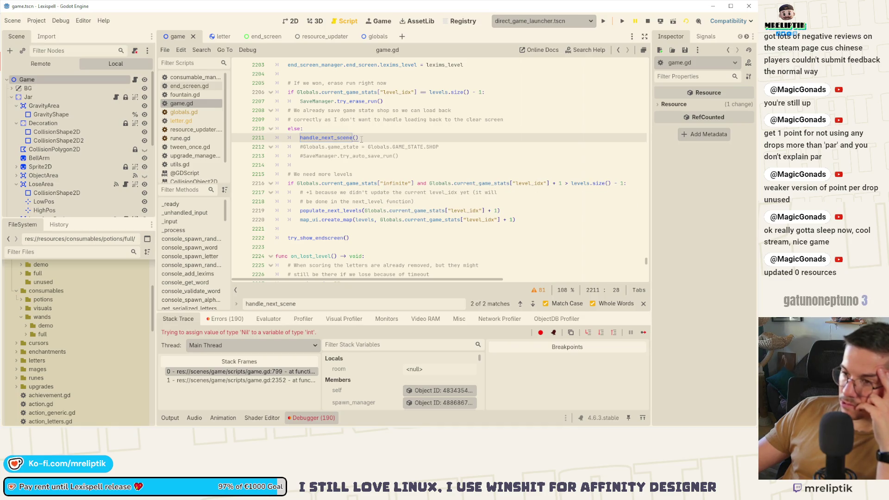
pyautogui.moveTo(359, 138); pyautogui.dragTo(288, 138)
pyautogui.hotkey('ctrl', 'c')
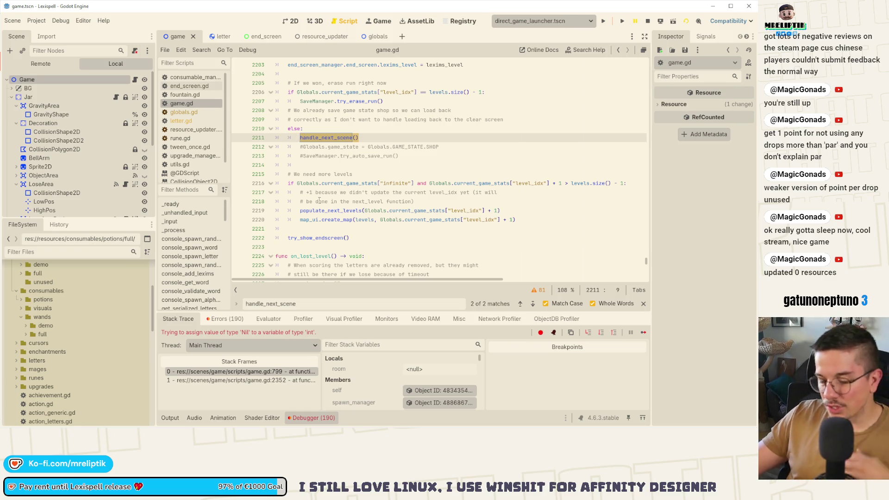
pyautogui.click(528, 221)
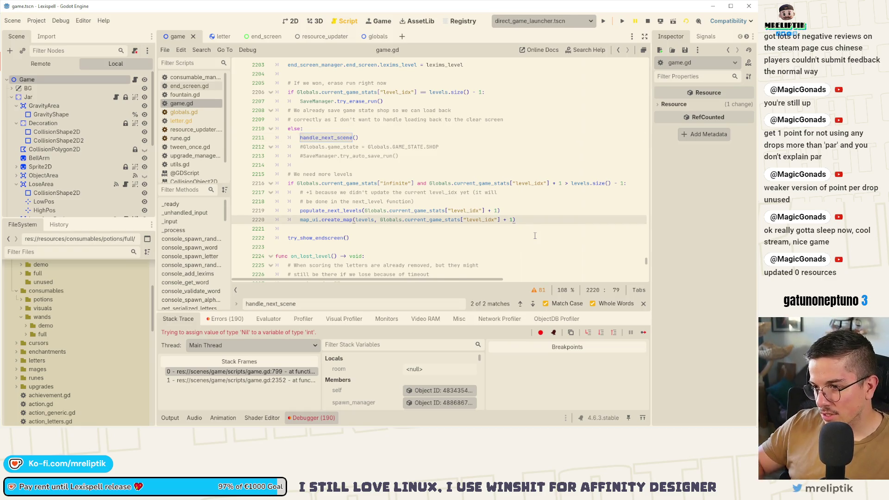
# Paste a handle_next_scene() call on new line 2221 after create_map, then restart the game
pyautogui.press('Return')
pyautogui.hotkey('ctrl', 'v')
pyautogui.click(644, 21)
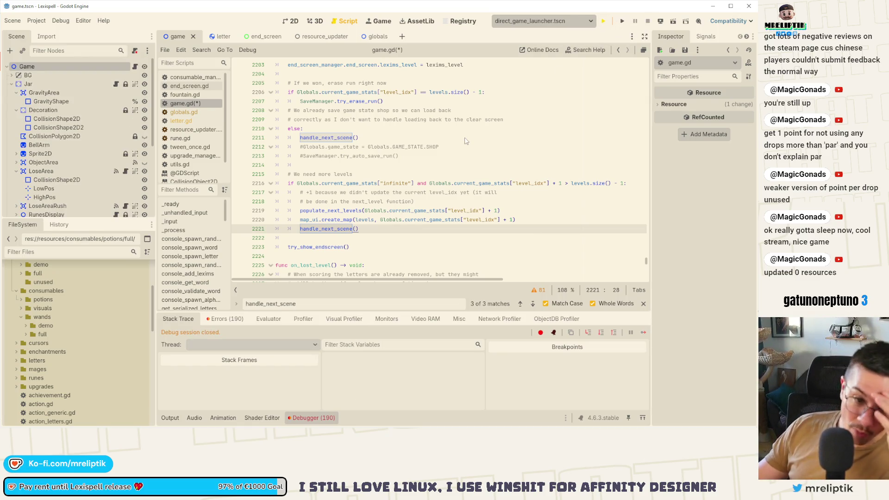
pyautogui.press('F5')
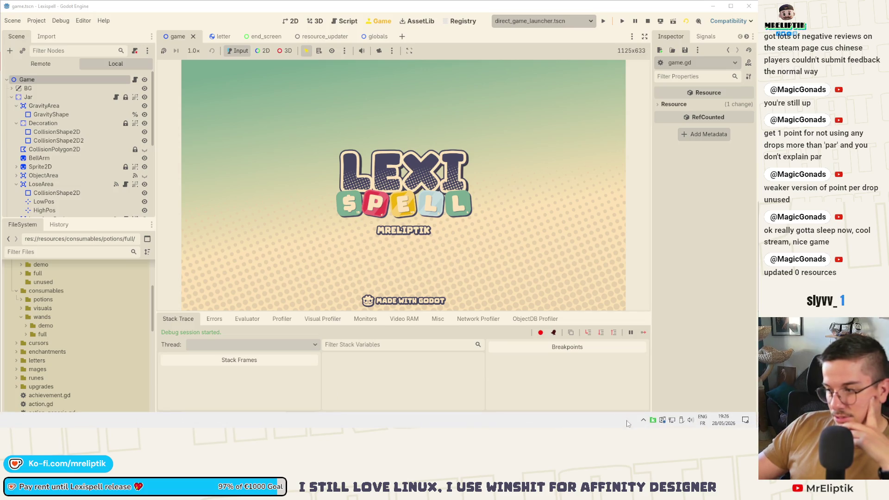
# Dismiss the system tray popup, start Chapter 1 and drop letters into the jar
pyautogui.click(643, 421)
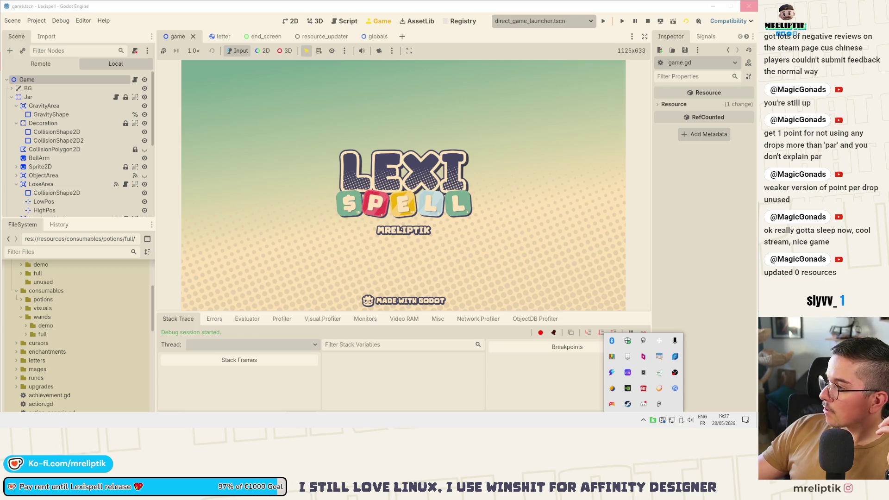
pyautogui.press('Escape')
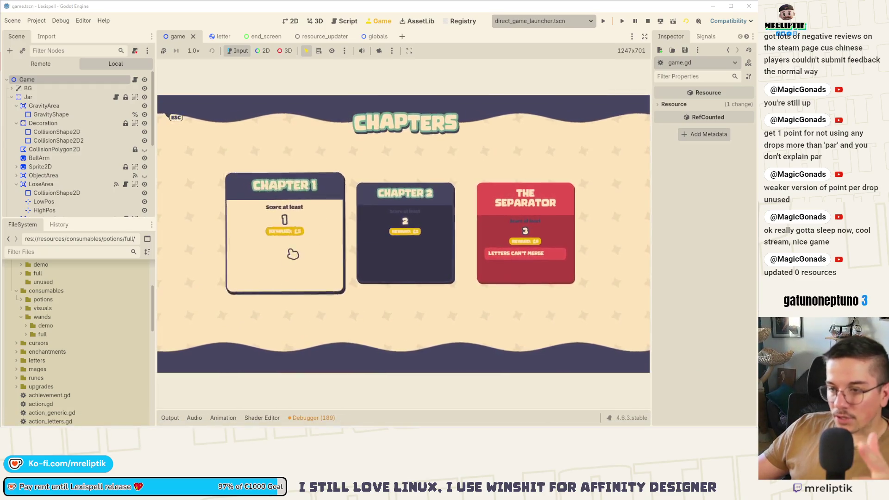
pyautogui.click(294, 252)
pyautogui.hotkey('ctrl', 'Down')
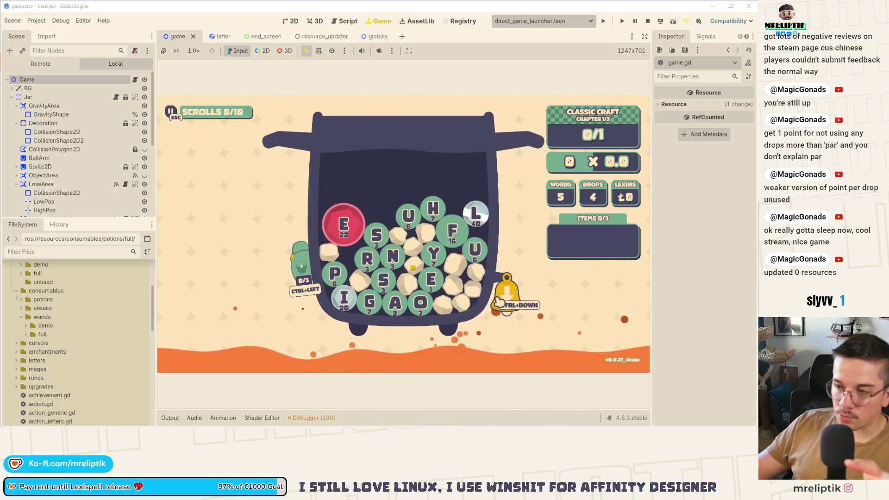
# Spell and submit SUN, then end the round to reach the shop
pyautogui.click(377, 236)
pyautogui.click(409, 216)
pyautogui.click(393, 257)
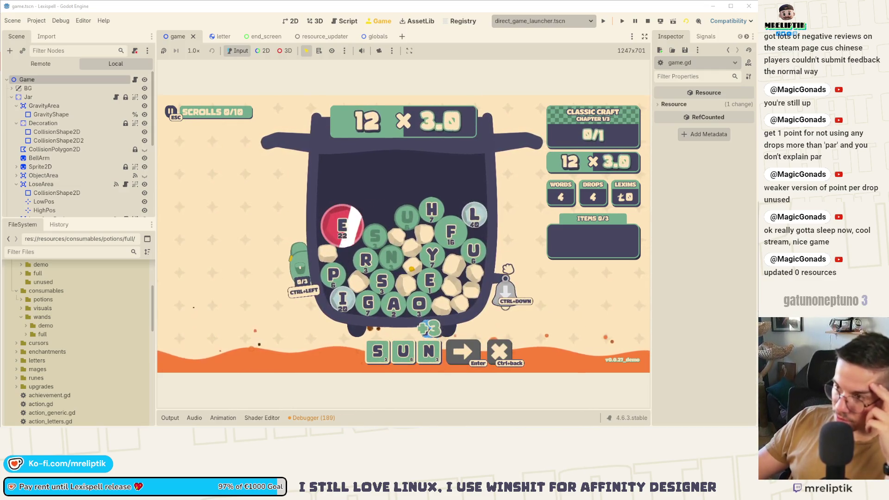
pyautogui.press('Return')
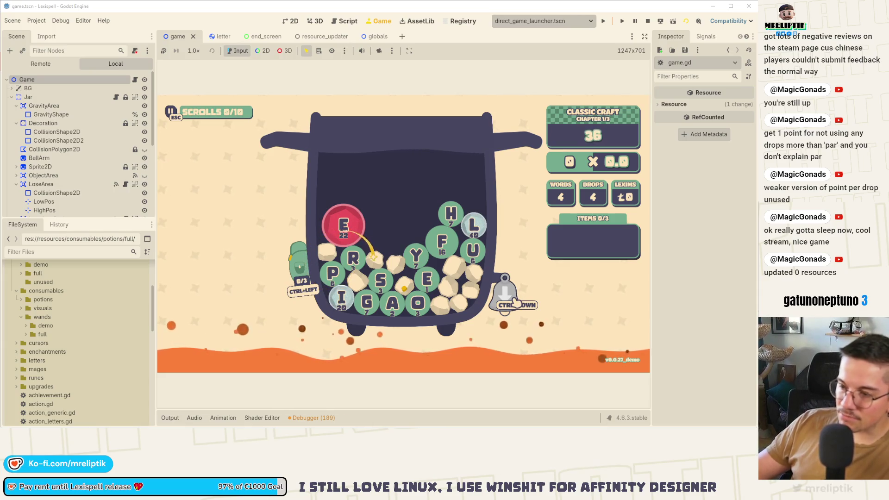
pyautogui.click(514, 302)
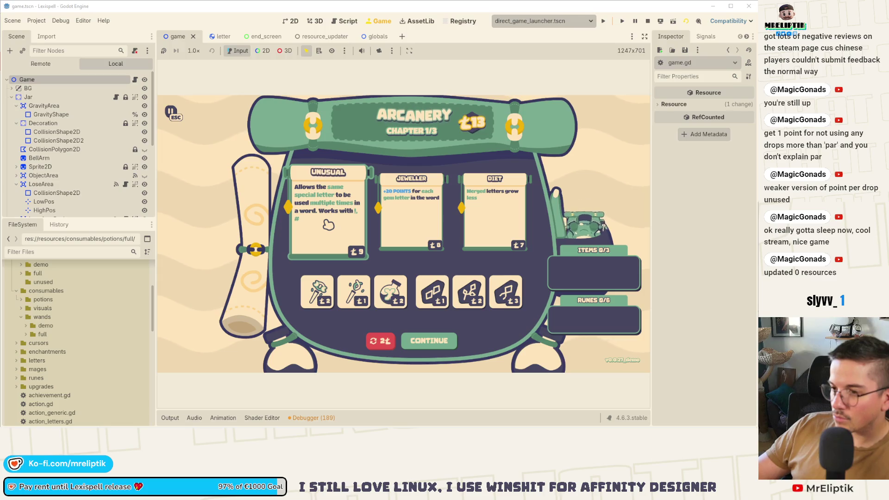
# Buy the Jeweller, then clear Chapter 2 with the word MAT
pyautogui.click(414, 214)
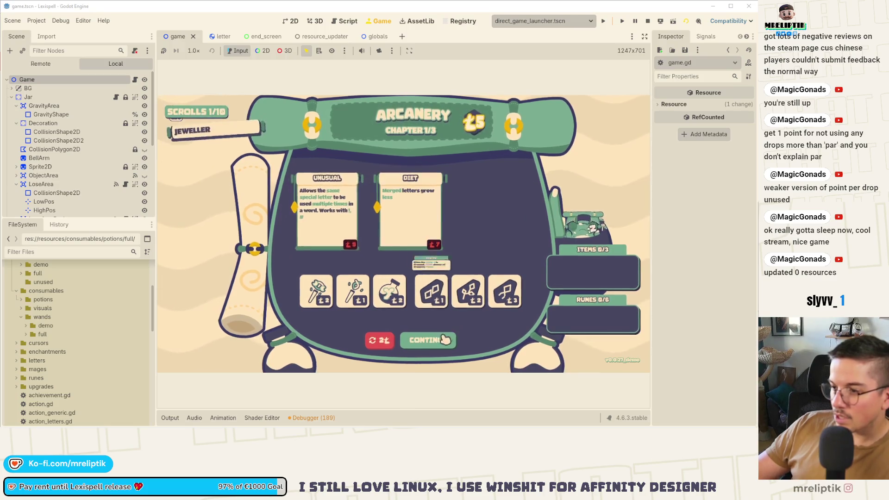
pyautogui.click(445, 340)
pyautogui.click(508, 306)
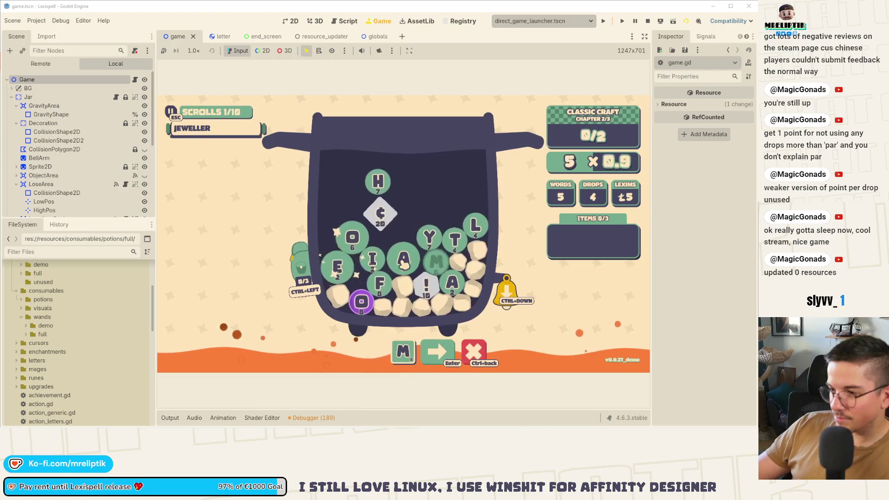
pyautogui.click(453, 240)
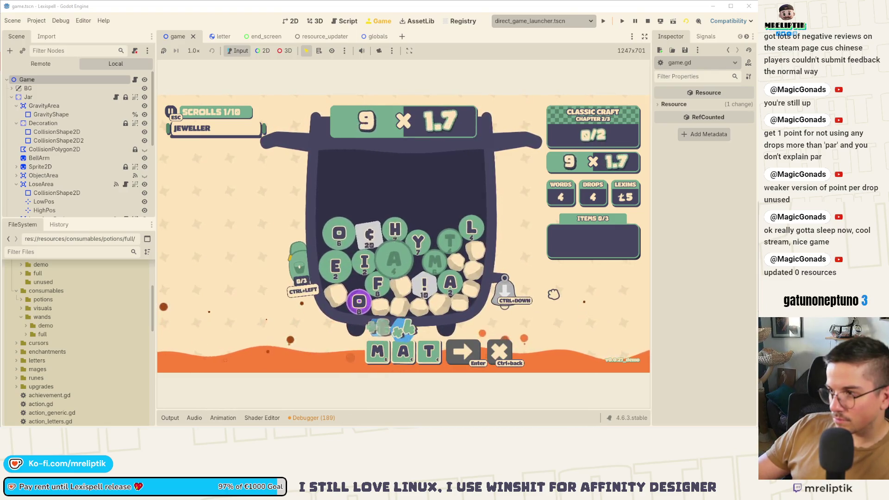
pyautogui.press('Return')
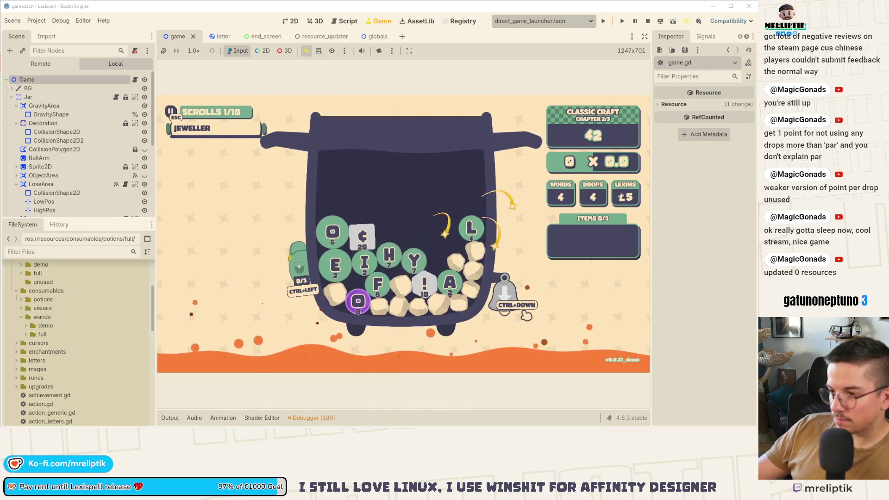
pyautogui.click(524, 313)
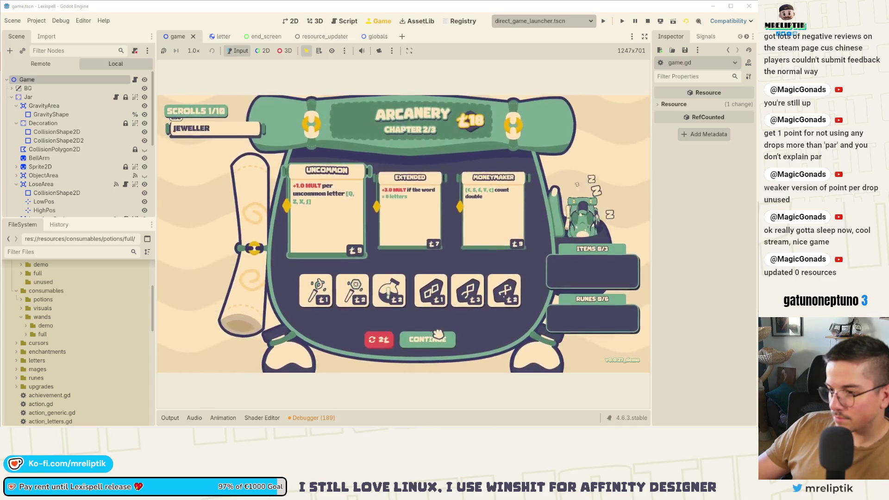
# Start Chapter 3 and submit the word MAR
pyautogui.click(437, 335)
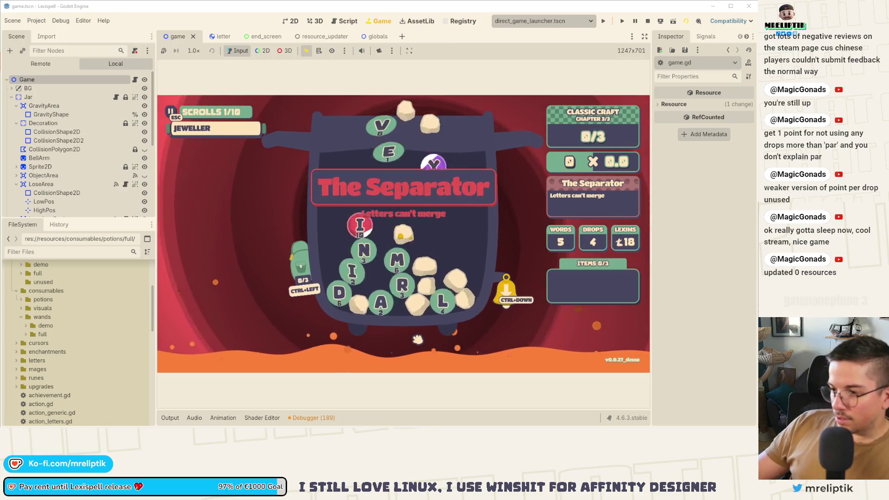
pyautogui.write('ma')
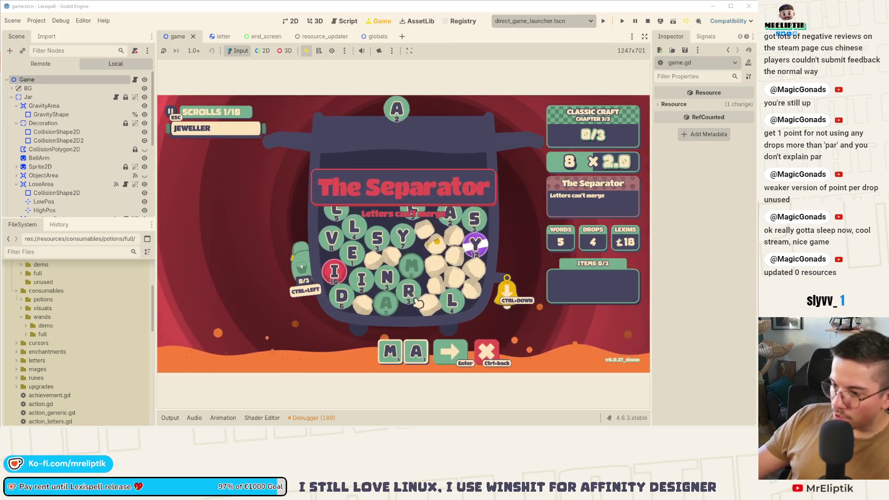
pyautogui.click(416, 300)
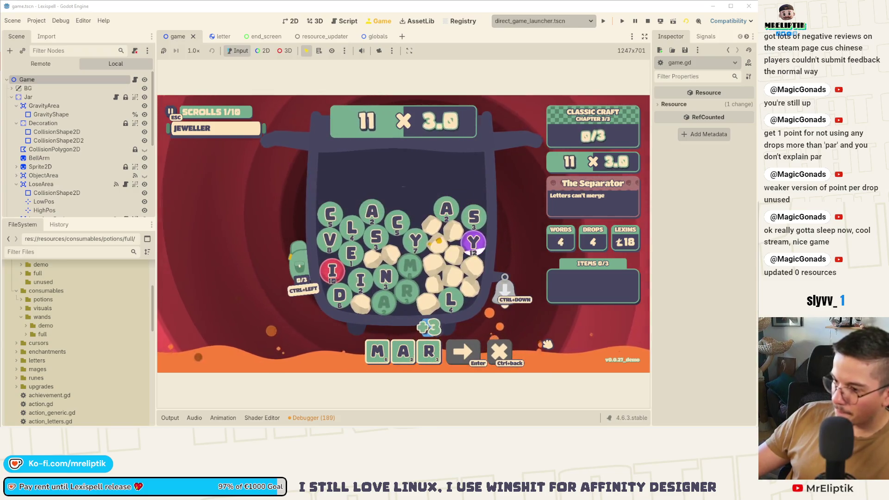
pyautogui.press('Return')
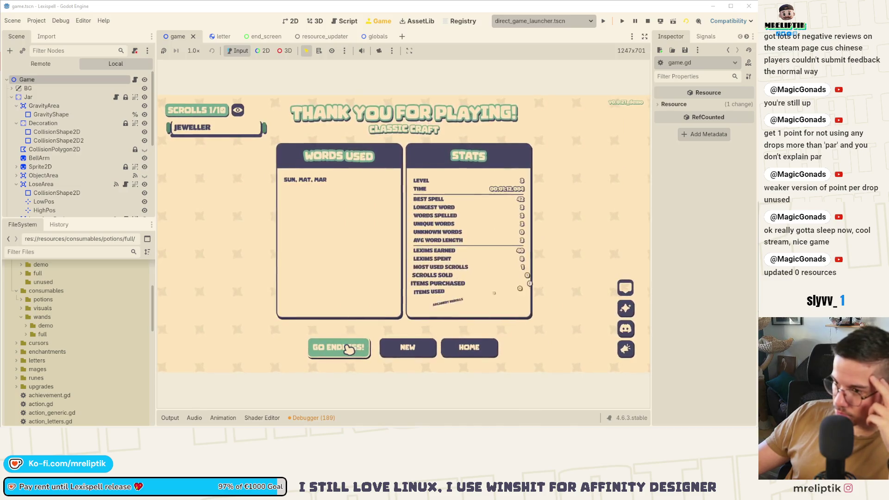
# Go Endless, start Chapter 4 and submit the word RON
pyautogui.click(351, 348)
pyautogui.click(299, 241)
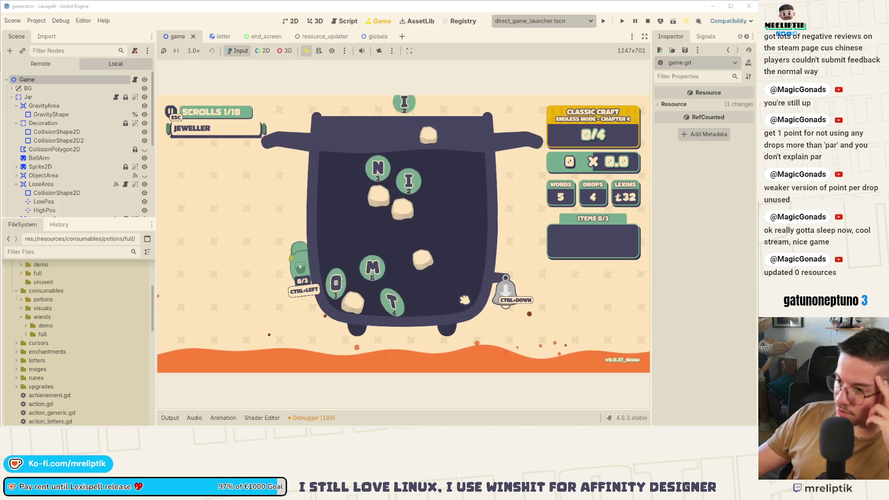
pyautogui.write('ron')
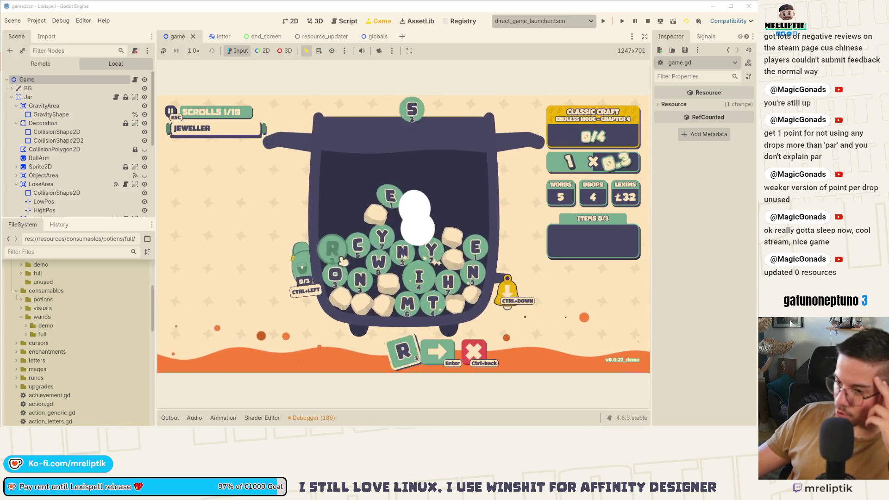
pyautogui.press('Return')
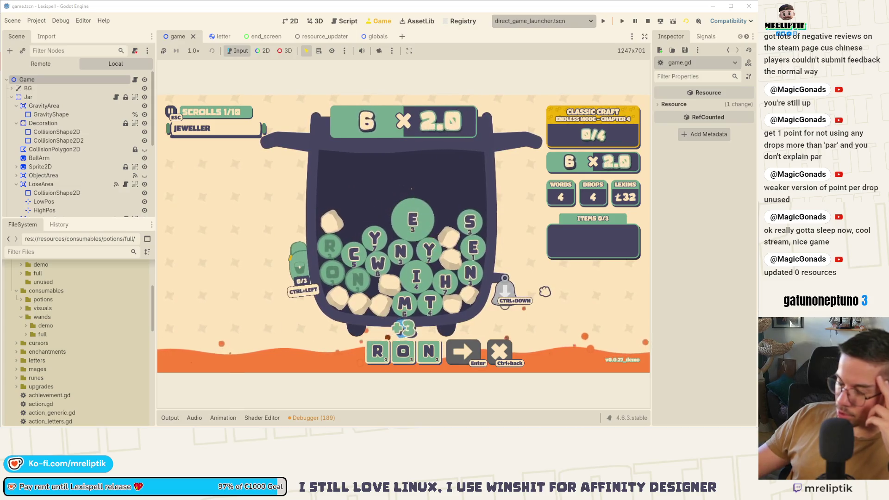
# Set a breakpoint on line 2206 of game.gd
pyautogui.click(135, 80)
pyautogui.scroll(1, 329, 171)
pyautogui.click(238, 120)
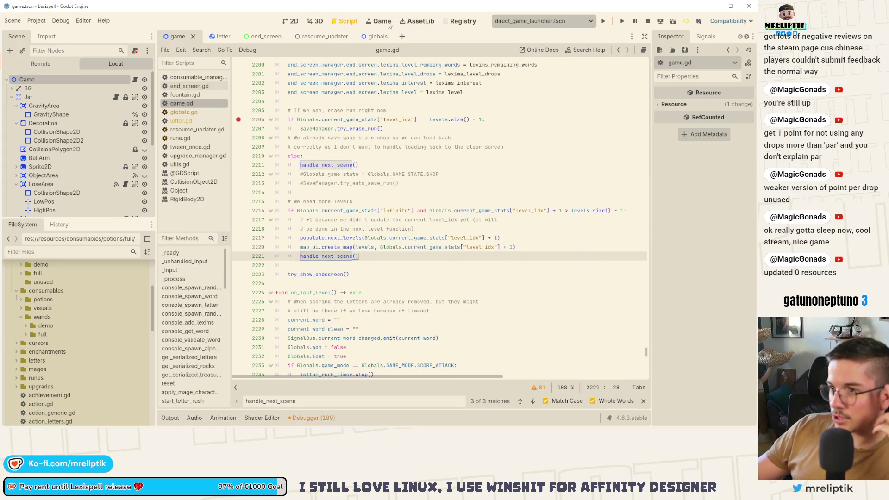
# Back in the game, collect the Lexims reward, start Chapter 5 and submit CORD
pyautogui.click(378, 21)
pyautogui.click(431, 327)
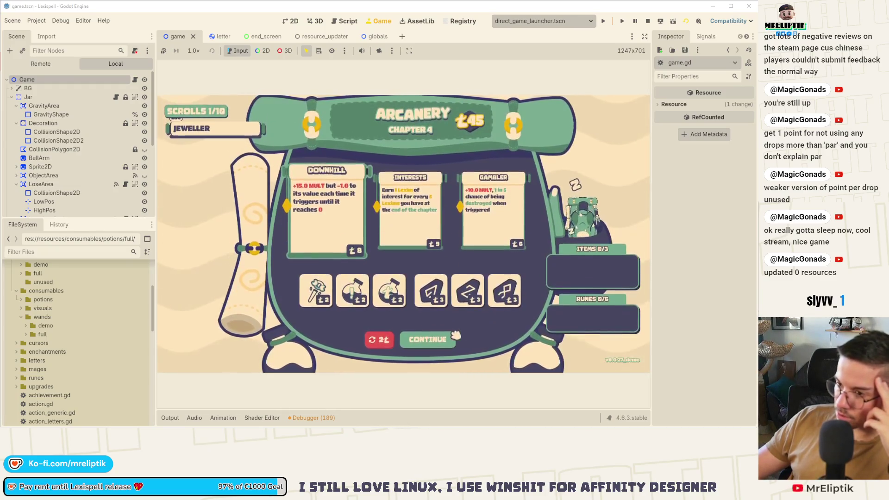
pyautogui.click(449, 310)
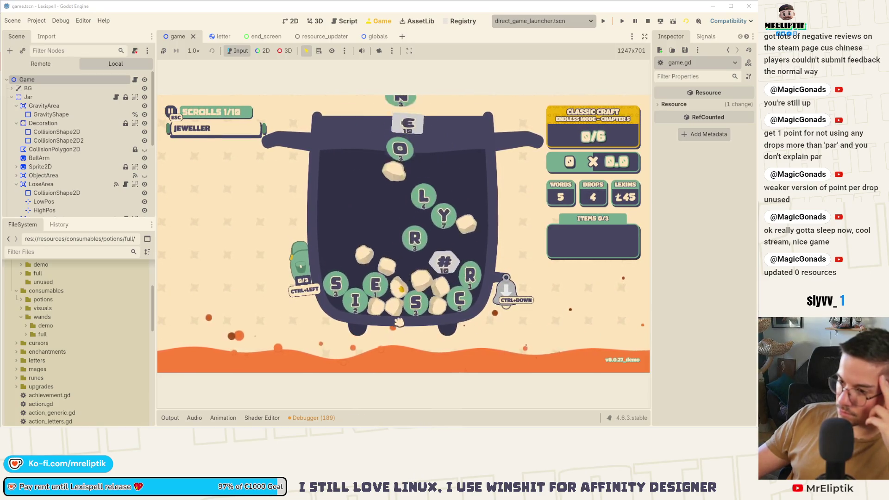
pyautogui.click(454, 307)
pyautogui.click(468, 290)
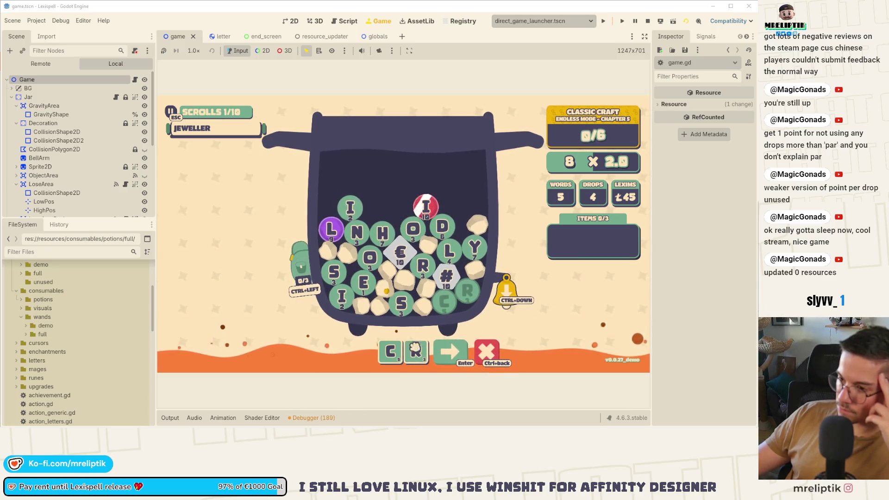
pyautogui.hotkey('ctrl', 'BackSpace')
pyautogui.write('cord')
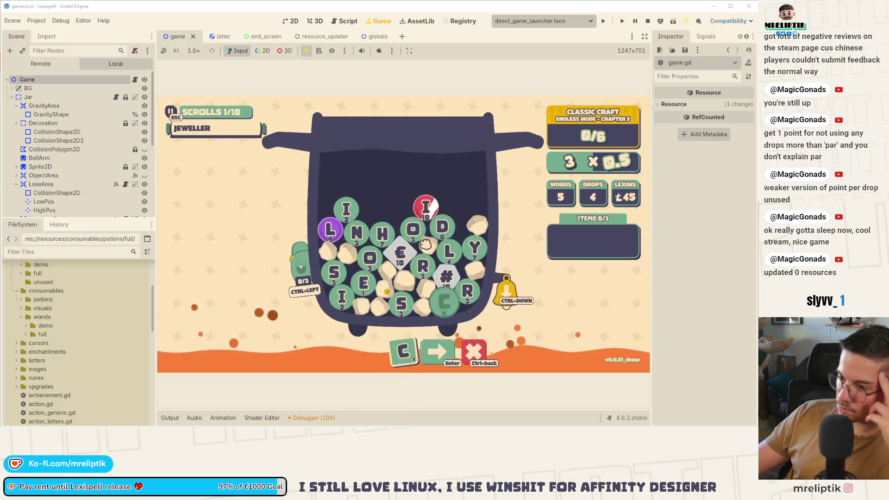
pyautogui.press('Return')
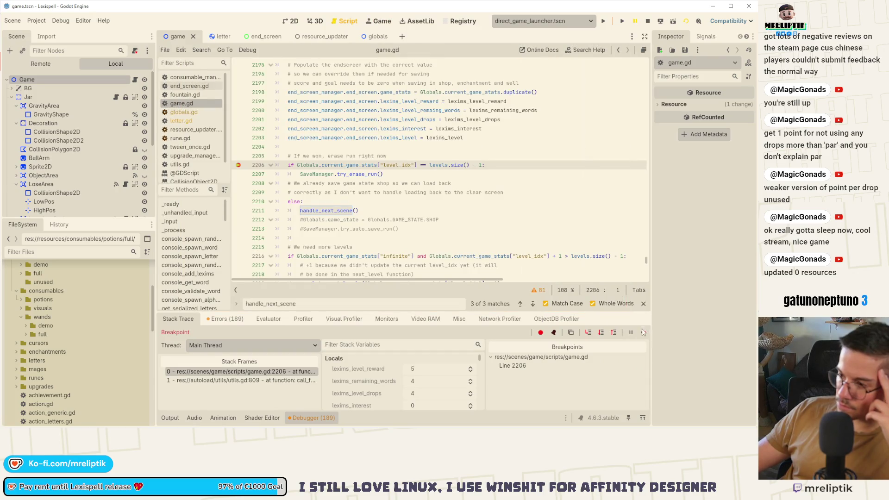
# Resume from the breakpoint, collect the 13 Lexims and start the chapter with The Snatcher
pyautogui.click(644, 332)
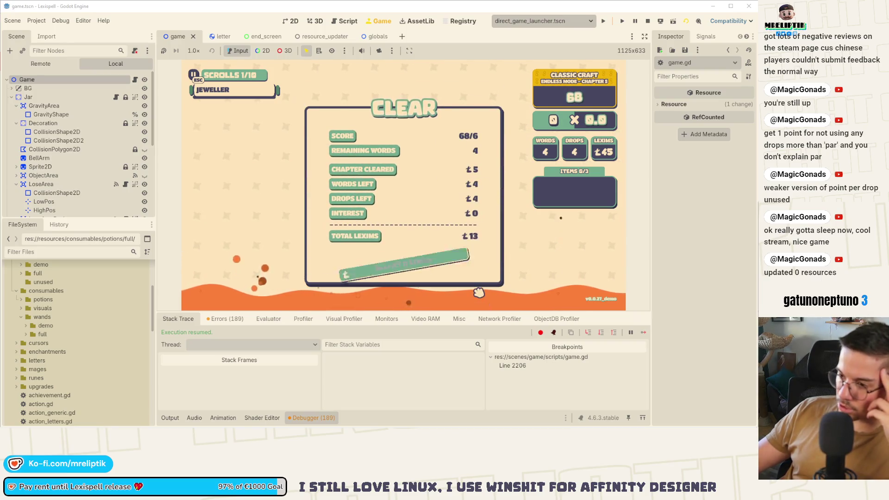
pyautogui.click(439, 269)
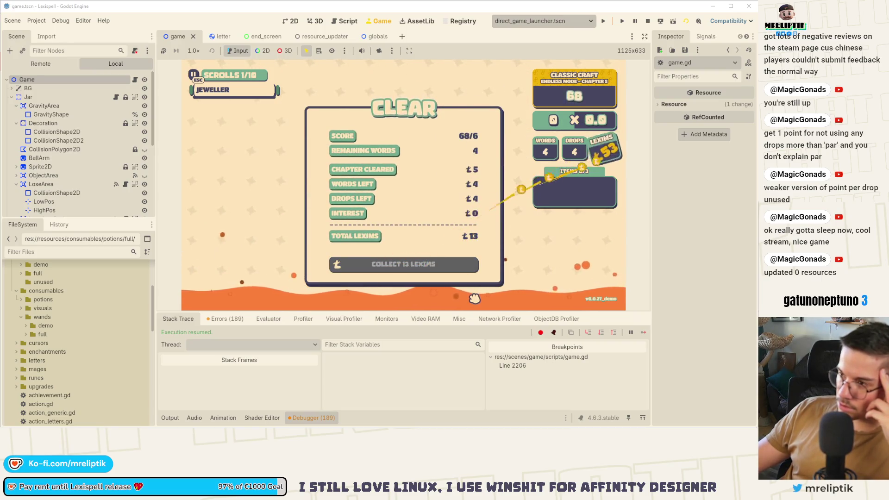
pyautogui.click(442, 280)
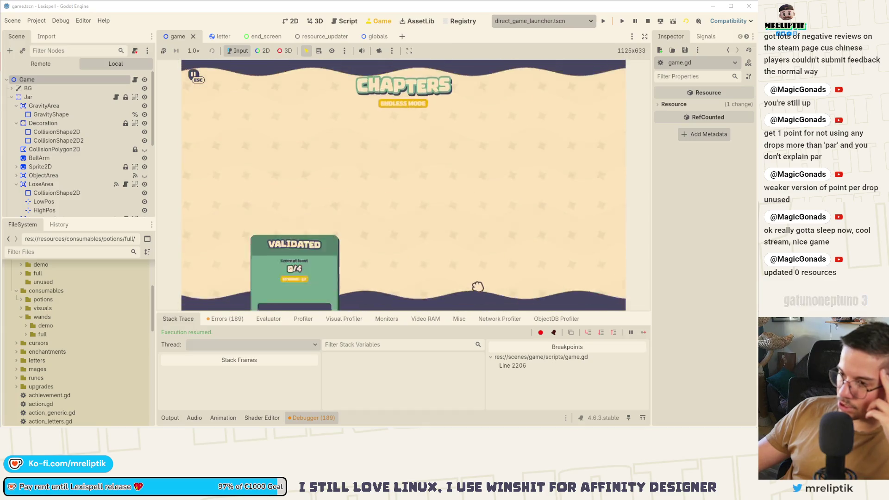
pyautogui.click(531, 254)
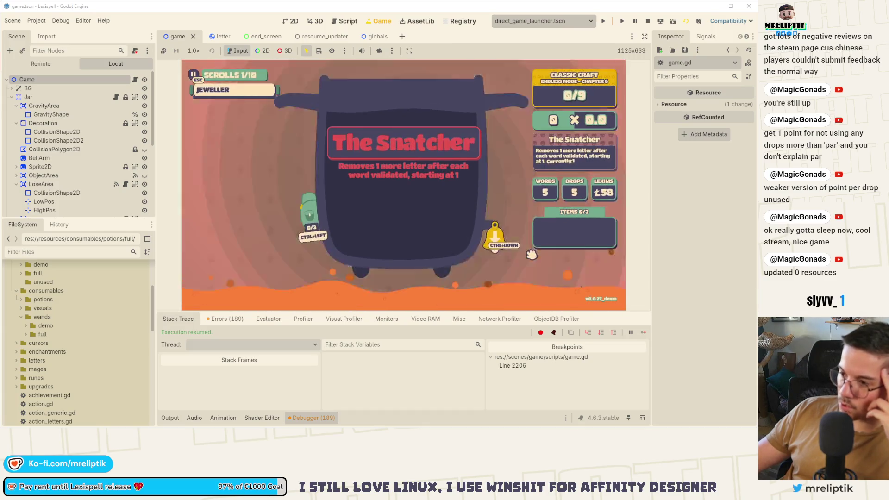
# Drop letters into the jar and submit the word TOME
pyautogui.click(506, 246)
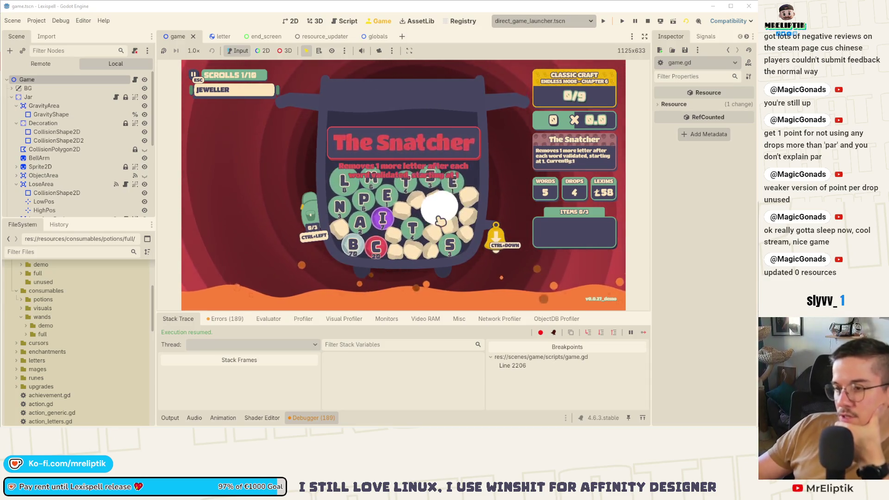
pyautogui.click(443, 203)
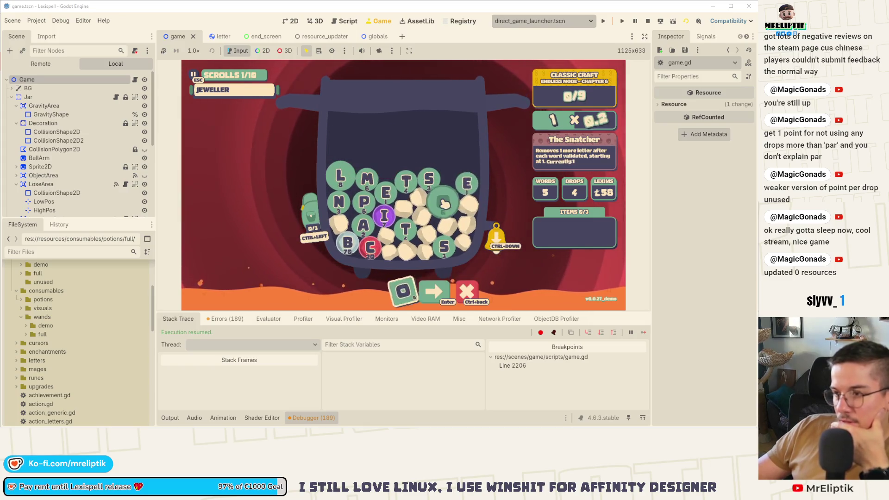
pyautogui.click(443, 203)
pyautogui.write('t')
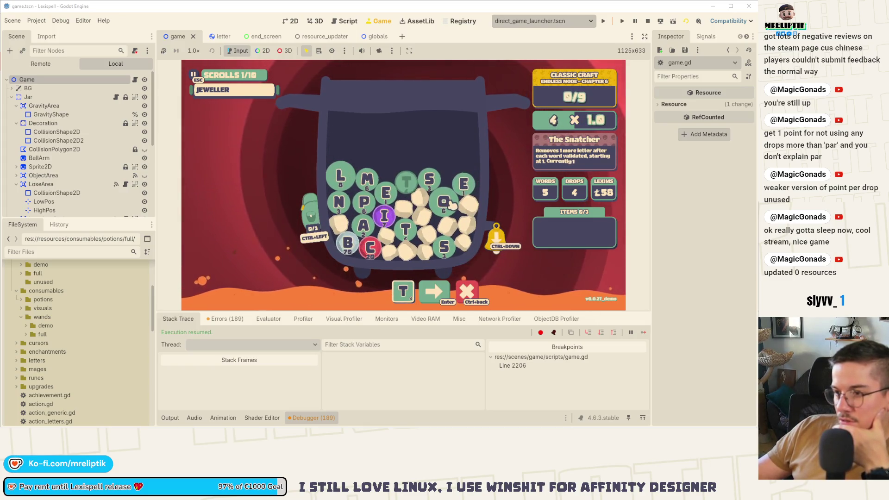
pyautogui.write('ome')
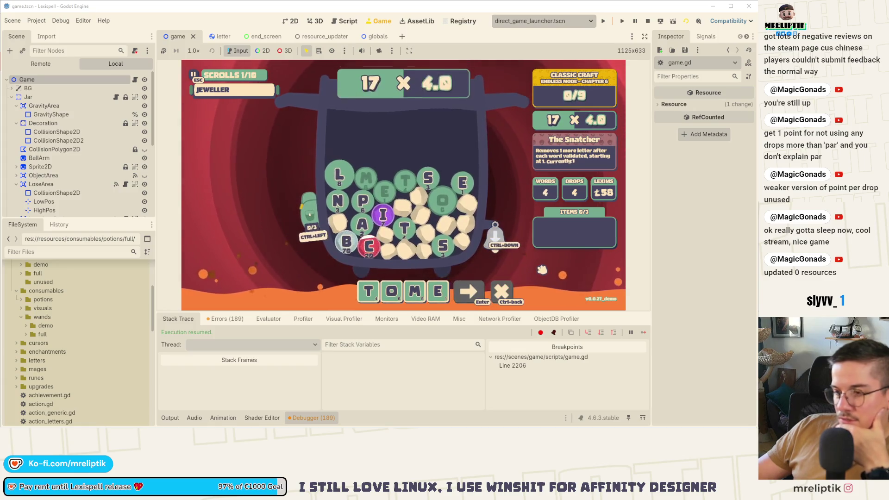
pyautogui.press('Return')
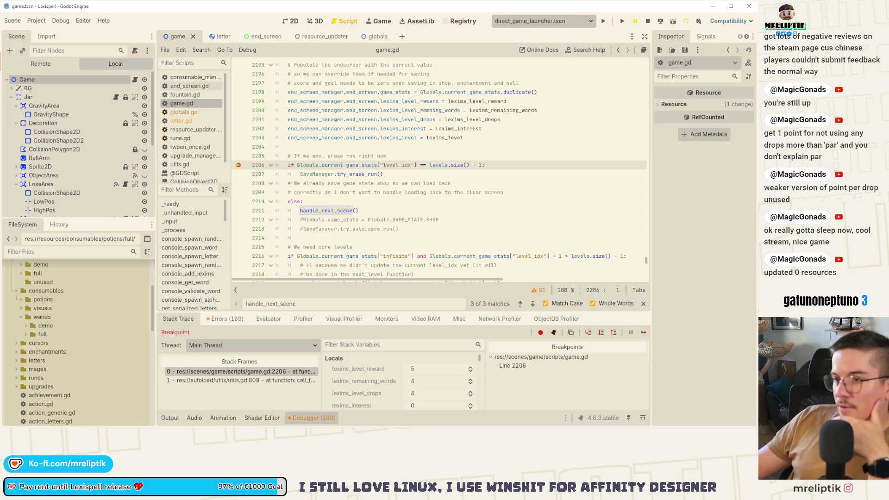
# Step to line 2207 and inspect the handle_next_scene call on line 2221 and its definition
pyautogui.click(592, 336)
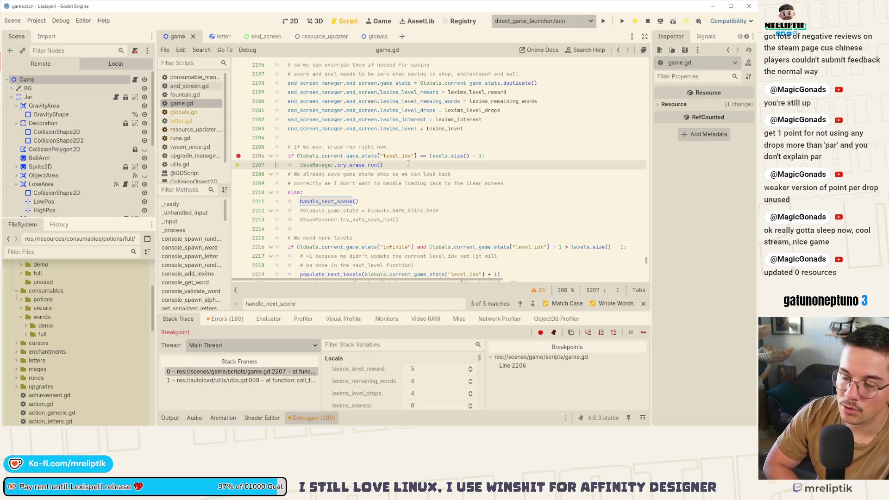
pyautogui.scroll(-4, 398, 176)
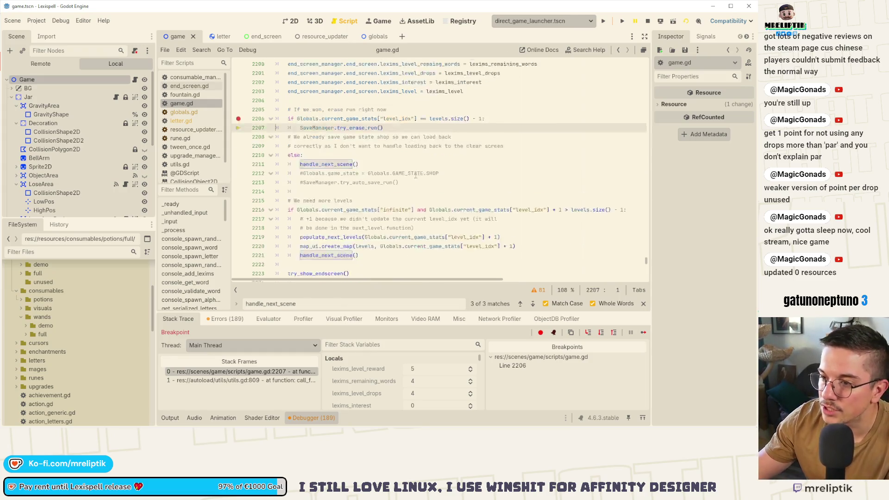
pyautogui.click(375, 187)
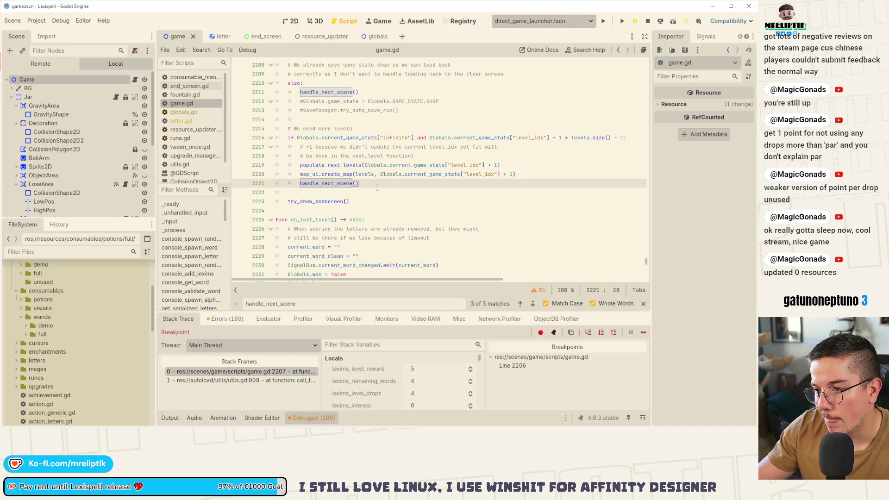
pyautogui.scroll(2, 379, 187)
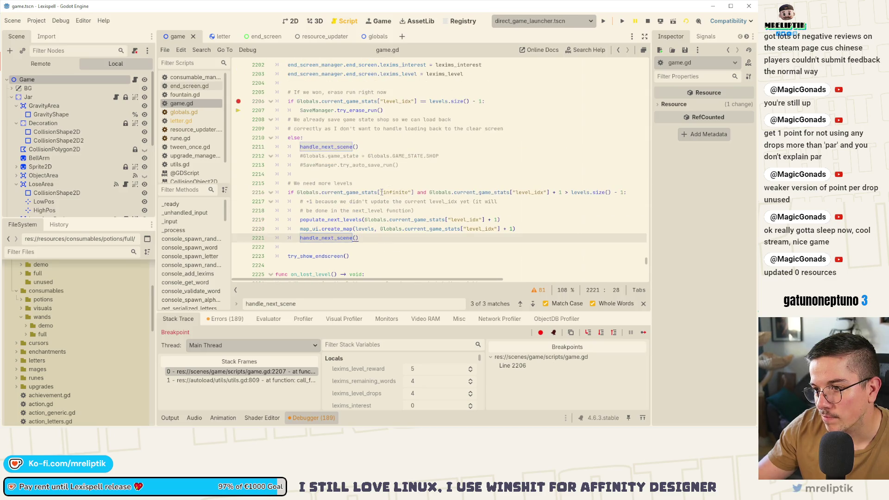
pyautogui.keyDown('ctrl'); pyautogui.click(328, 239); pyautogui.keyUp('ctrl')
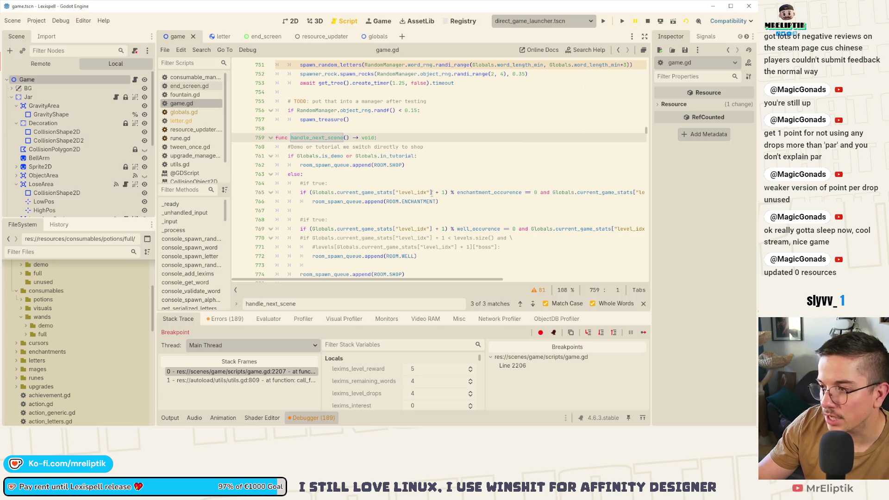
# Search for handle_next_scene and return to its call at line 2221
pyautogui.moveTo(472, 279)
pyautogui.mouseDown()
pyautogui.moveTo(560, 278)
pyautogui.moveTo(333, 278)
pyautogui.mouseUp()
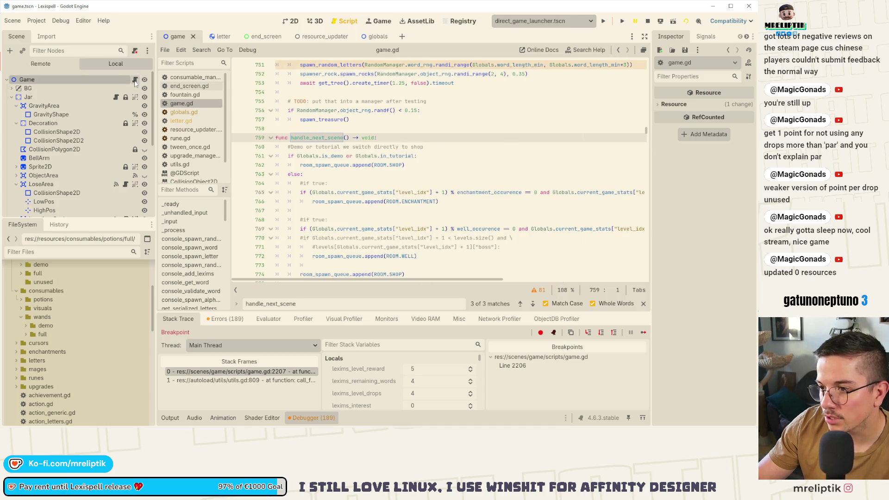
pyautogui.press('F3')
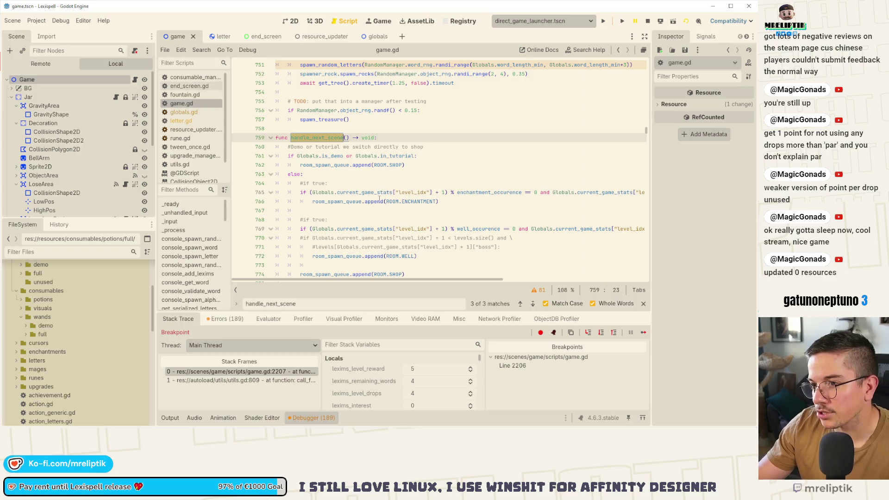
pyautogui.hotkey('ctrl', 'f')
pyautogui.click(521, 305)
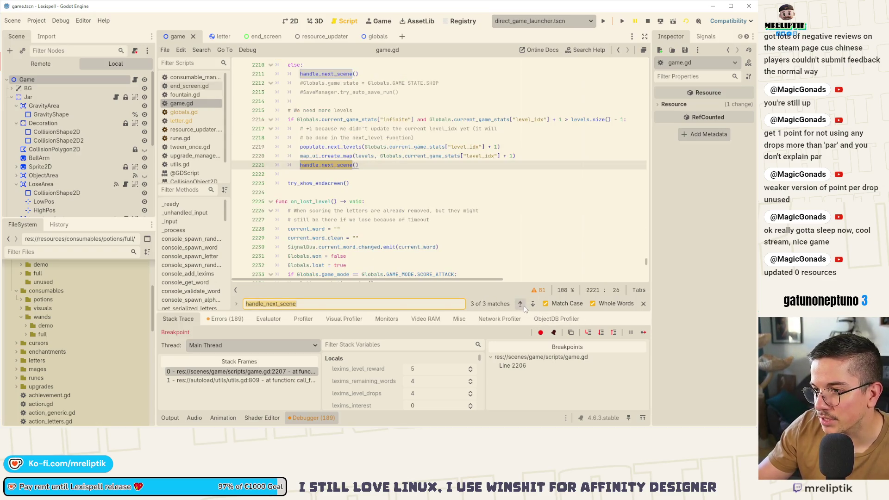
pyautogui.click(373, 164)
pyautogui.scroll(4, 372, 165)
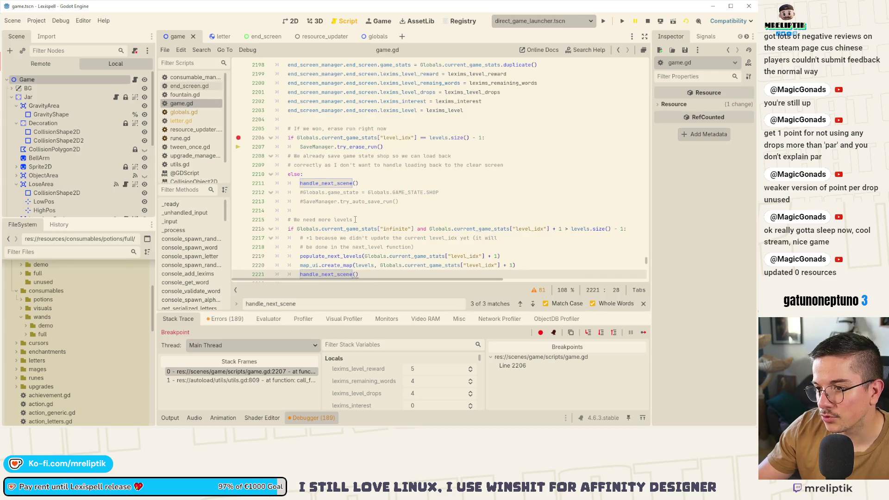
pyautogui.scroll(-1, 351, 218)
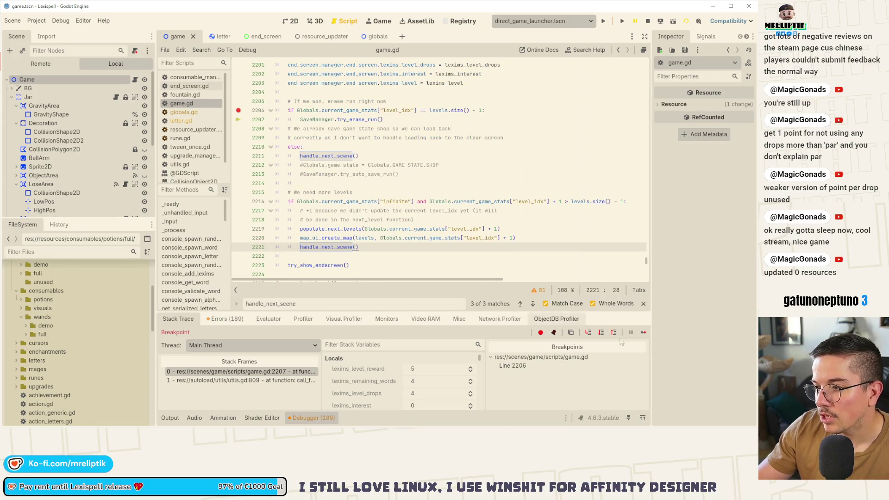
# Step through the save erase and populate_next_levels calls to handle_next_scene, then continue execution
pyautogui.click(587, 334)
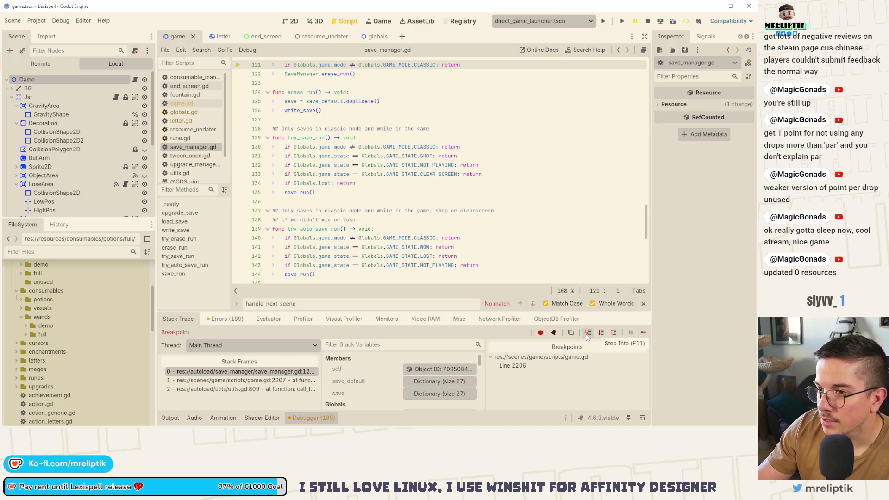
pyautogui.click(614, 333)
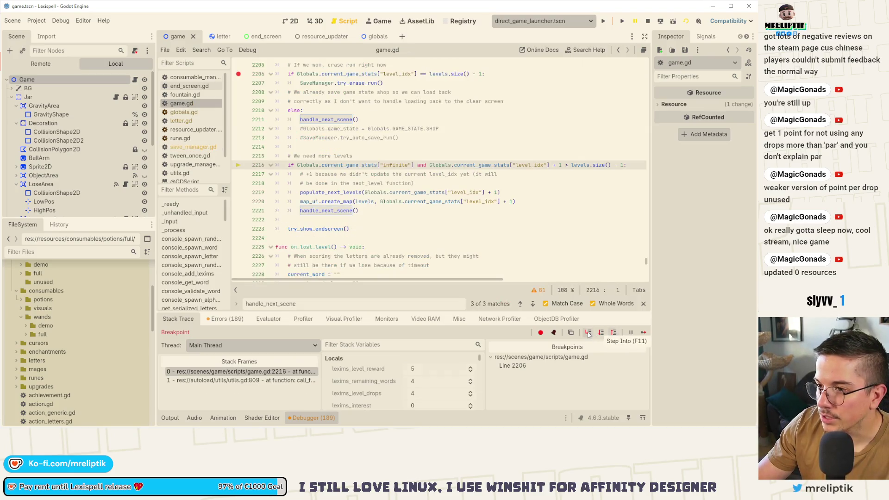
pyautogui.click(588, 333)
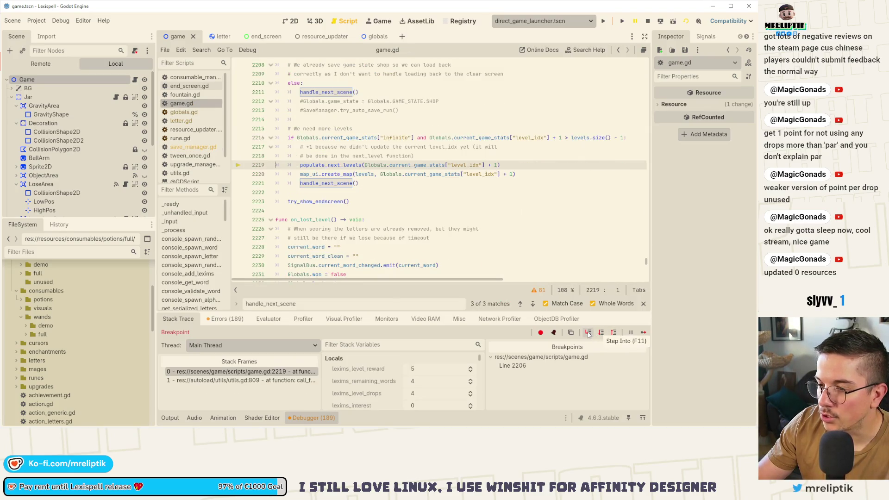
pyautogui.click(601, 333)
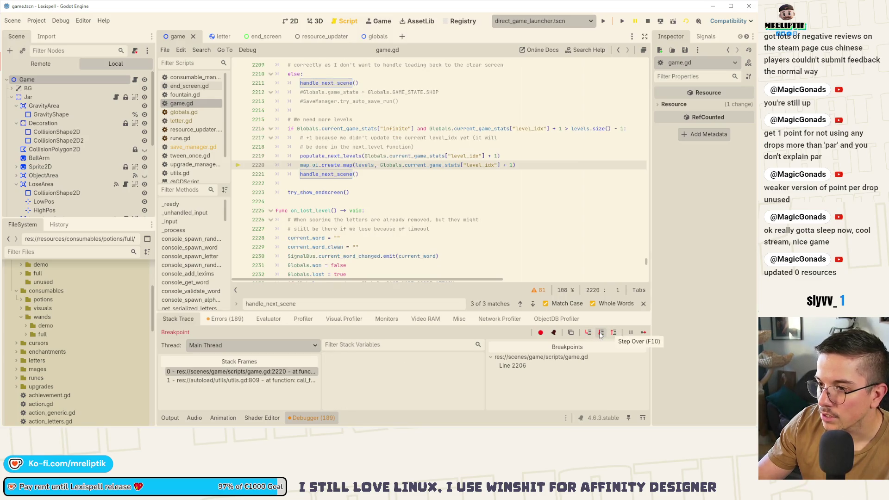
pyautogui.click(600, 333)
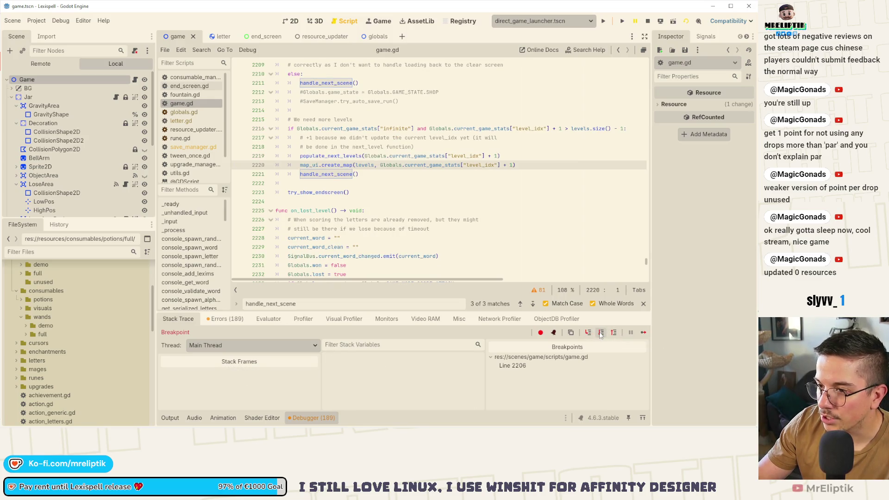
pyautogui.click(643, 332)
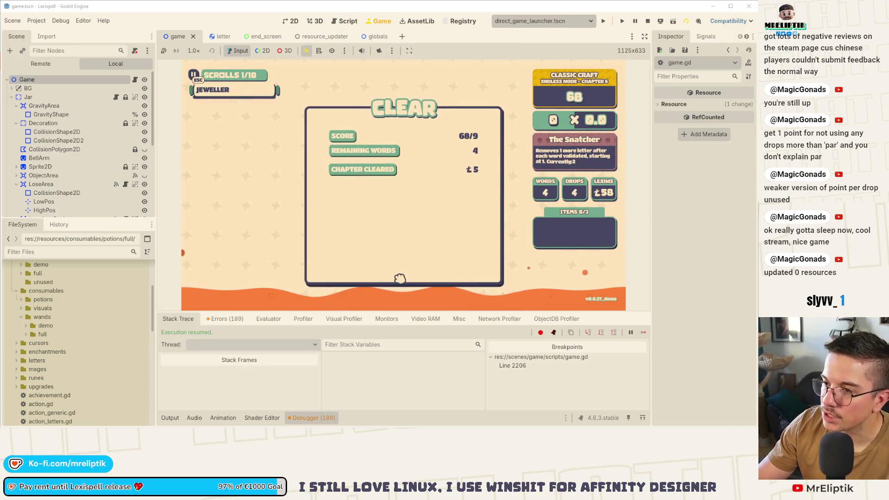
# Collect the reward, start Chapter 7, then stop the game and delete the handle_next_scene() line 2221
pyautogui.click(407, 265)
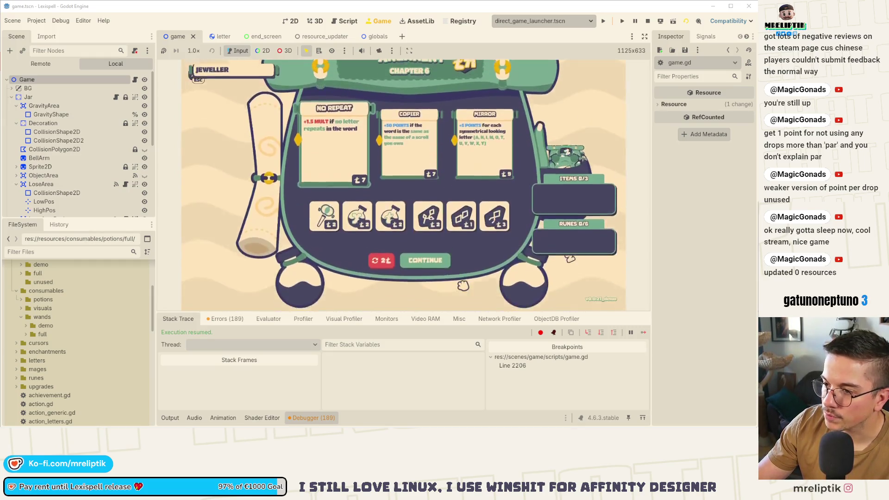
pyautogui.press('Return')
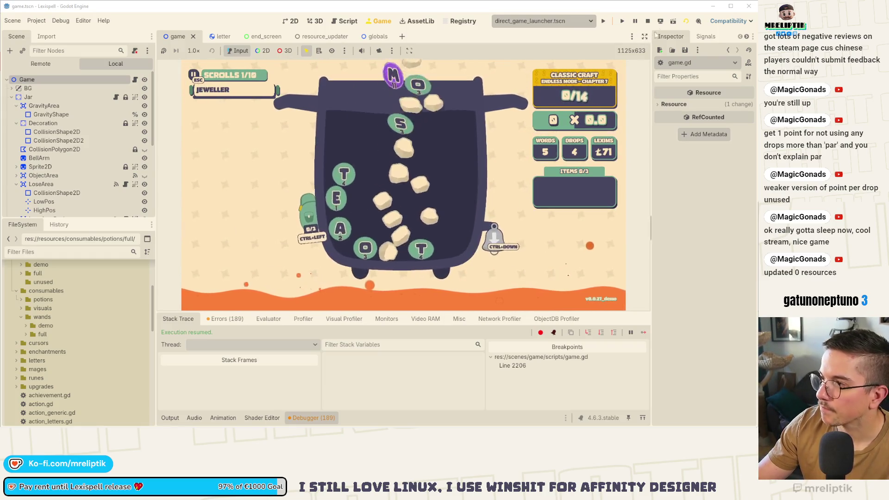
pyautogui.press('F8')
pyautogui.hotkey('ctrl', 'shift', 'k')
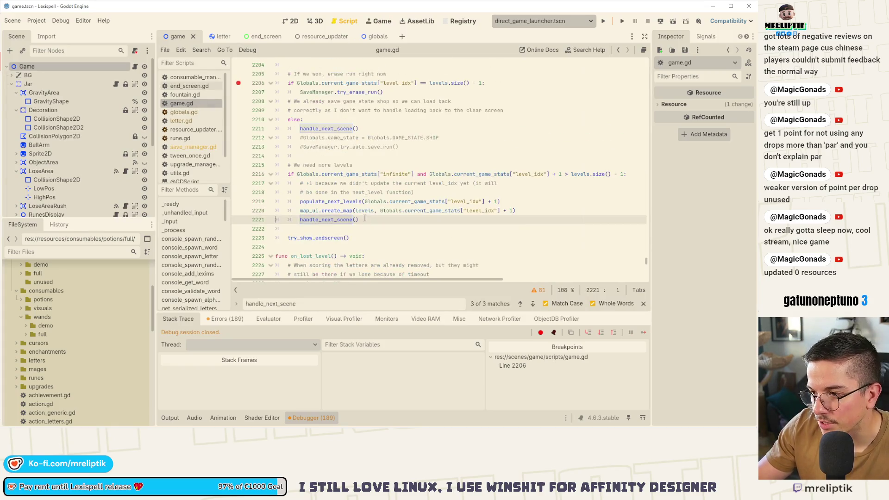
# Remove the handle_next_scene call on line 2221 and add a 'not' infinite-mode check to line 2206's condition
pyautogui.hotkey('shift', 'F3')
pyautogui.press('Delete')
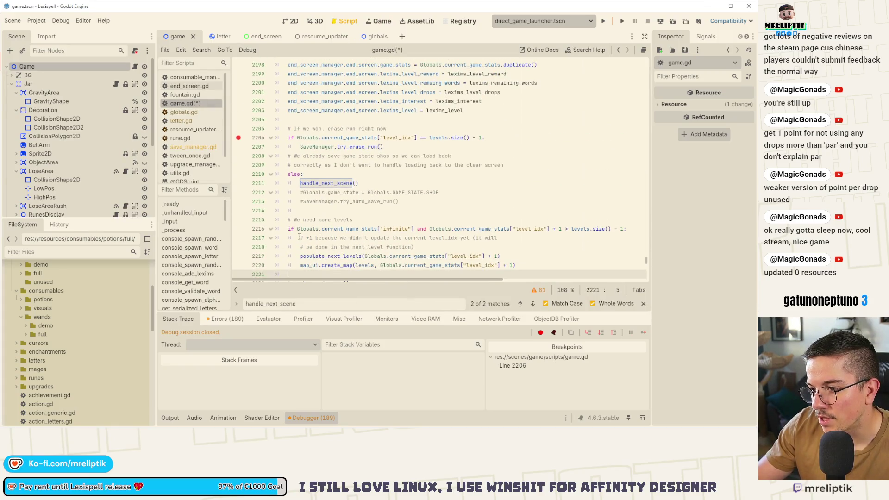
pyautogui.moveTo(297, 229); pyautogui.dragTo(414, 228)
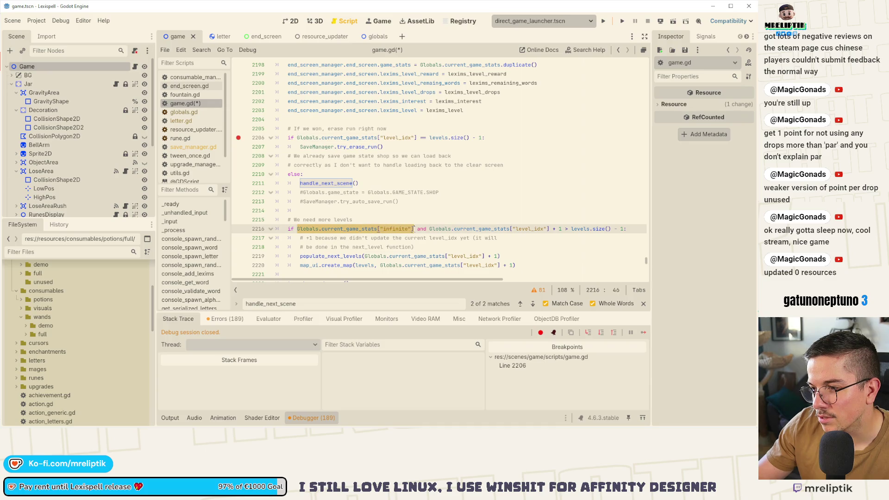
pyautogui.hotkey('ctrl', 'c')
pyautogui.click(298, 137)
pyautogui.write('not')
pyautogui.hotkey('ctrl', 'v')
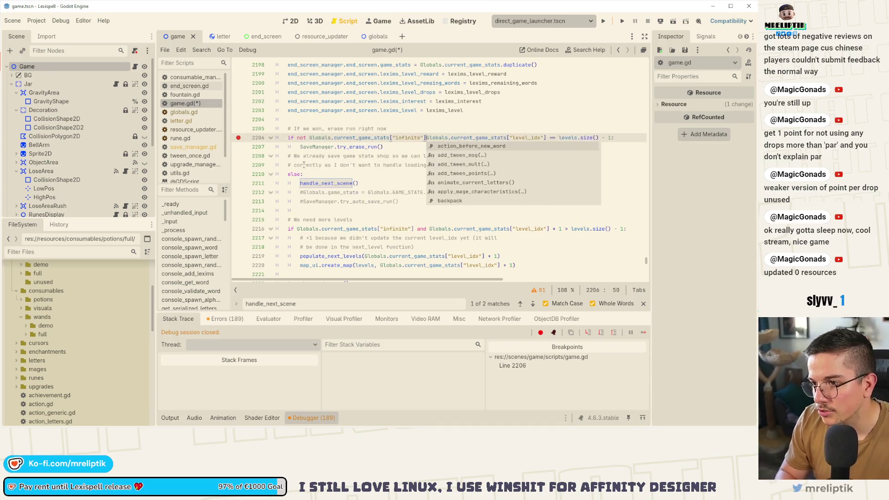
pyautogui.write('and')
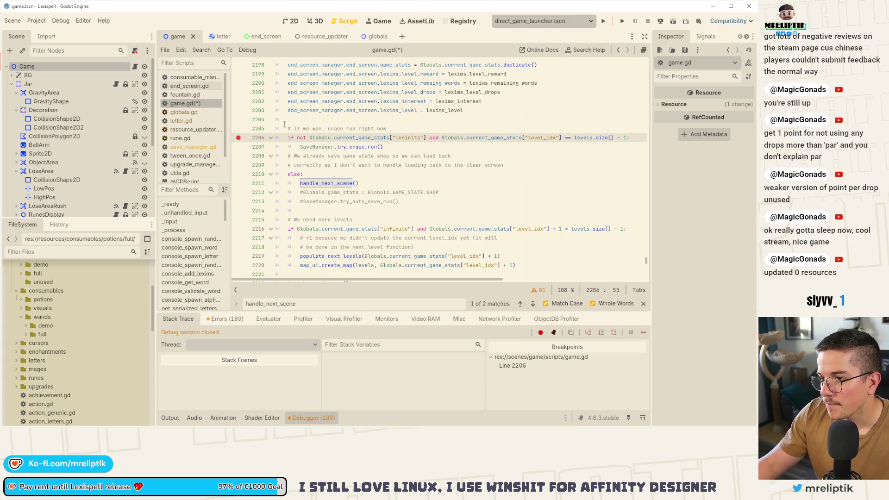
# Add the comment 'Only erase if we're not in infinite as we can "win" in infinite', remove the line 2207 breakpoint and save
pyautogui.click(395, 129)
pyautogui.press('Return')
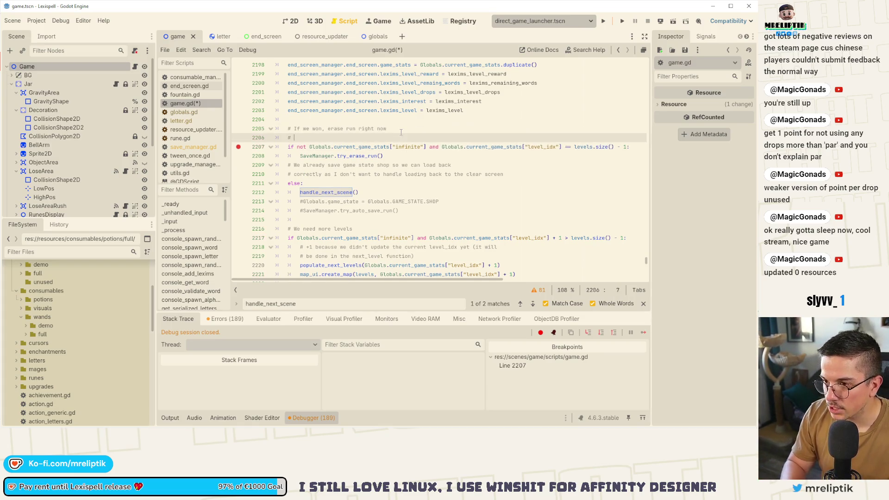
pyautogui.write('Only erase if w')
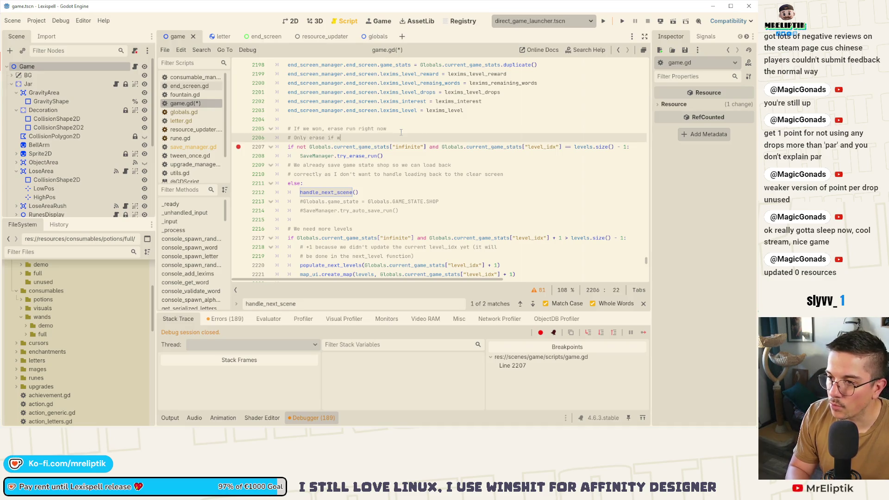
pyautogui.write("e're in infinite as we")
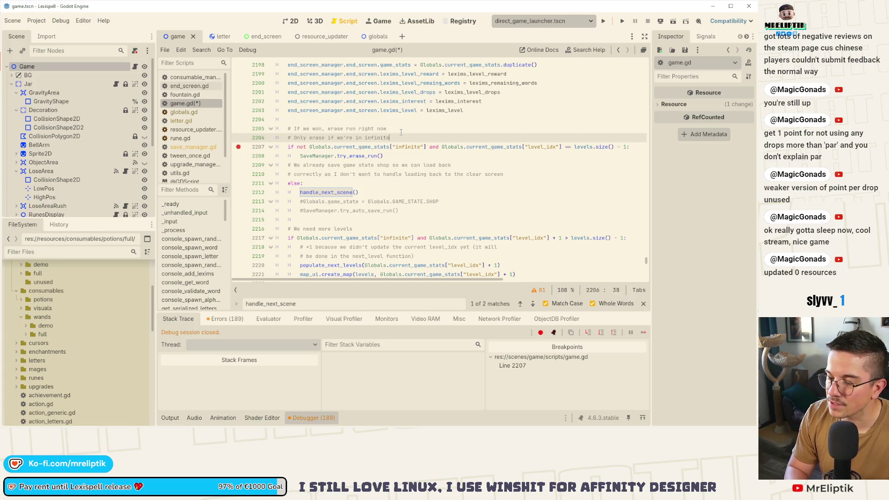
pyautogui.write(' can "win" in')
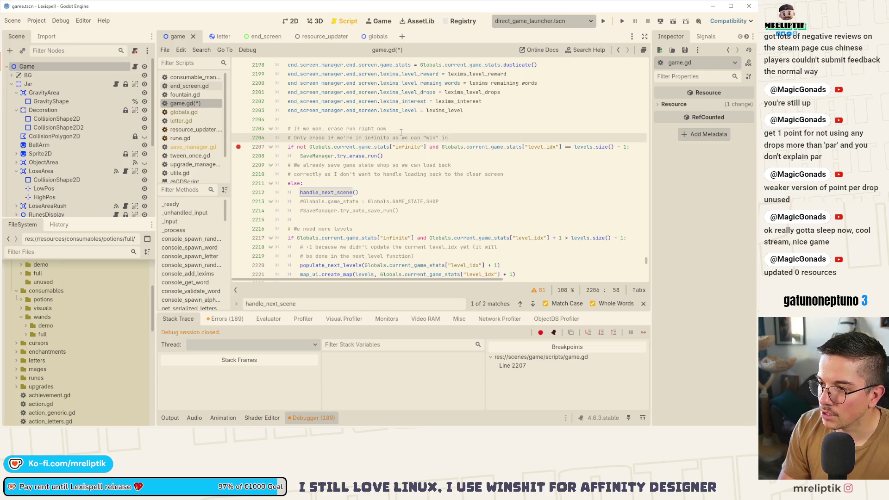
pyautogui.write(' infinite')
pyautogui.scroll(1, 401, 132)
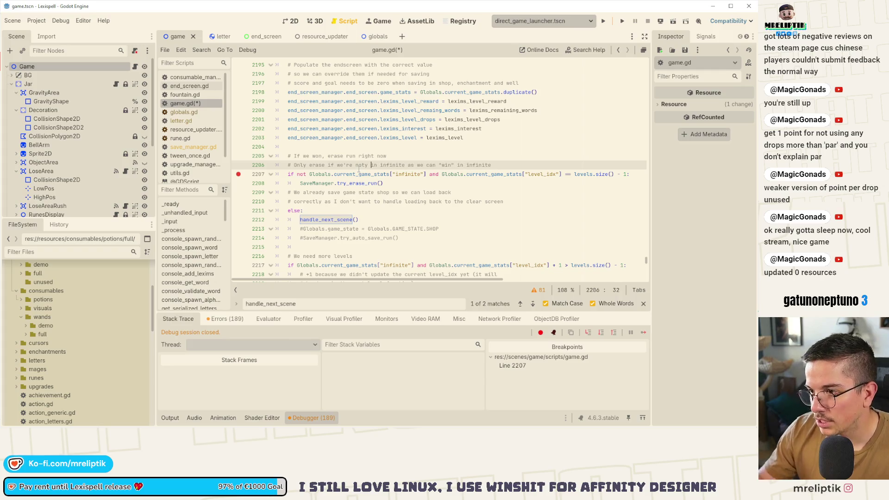
pyautogui.write('not')
pyautogui.click(239, 175)
pyautogui.click(380, 210)
pyautogui.hotkey('ctrl', 's')
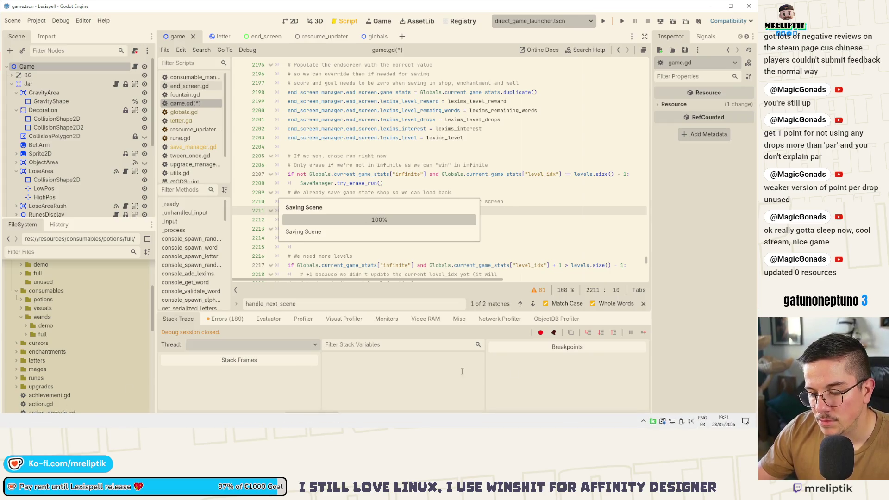
# Dismiss the tray overflow popup, collapse the Output panel, and switch to Visual Studio Code
pyautogui.click(642, 420)
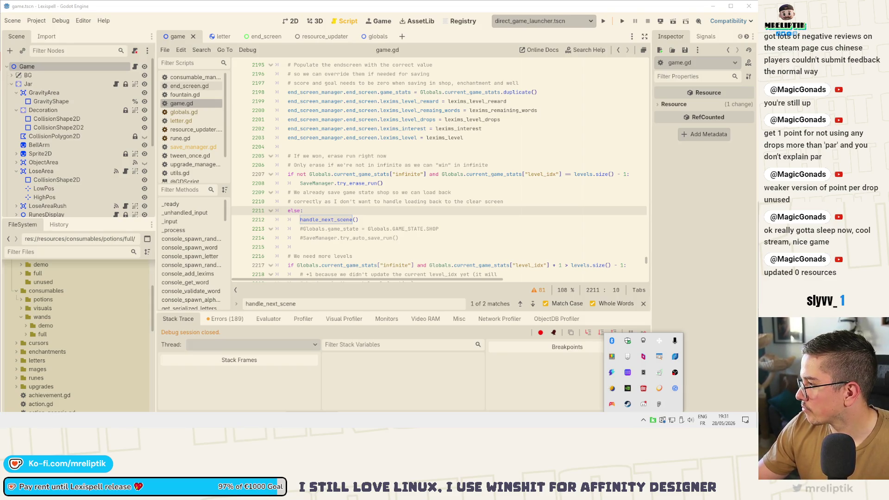
pyautogui.press('Escape')
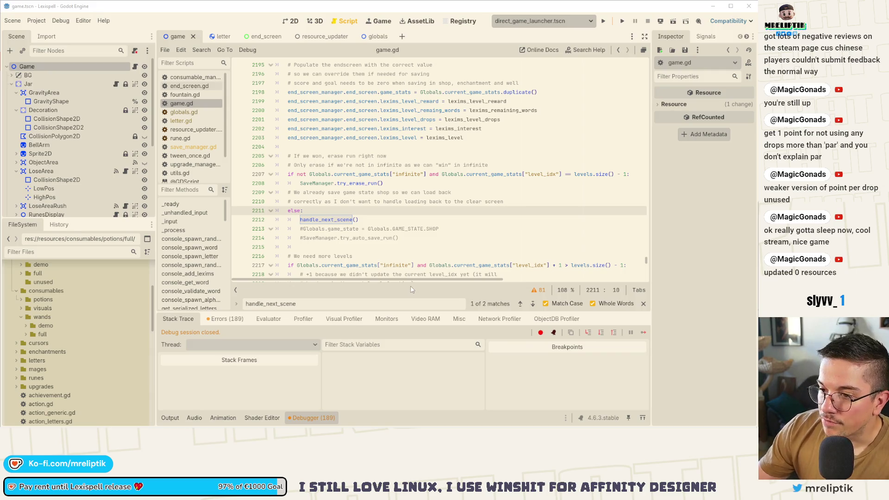
pyautogui.click(165, 418)
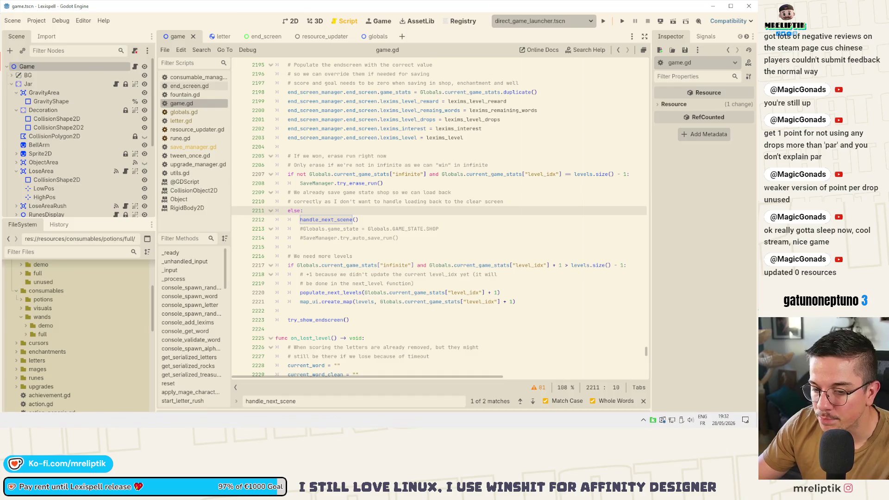
pyautogui.hotkey('alt', 'Tab')
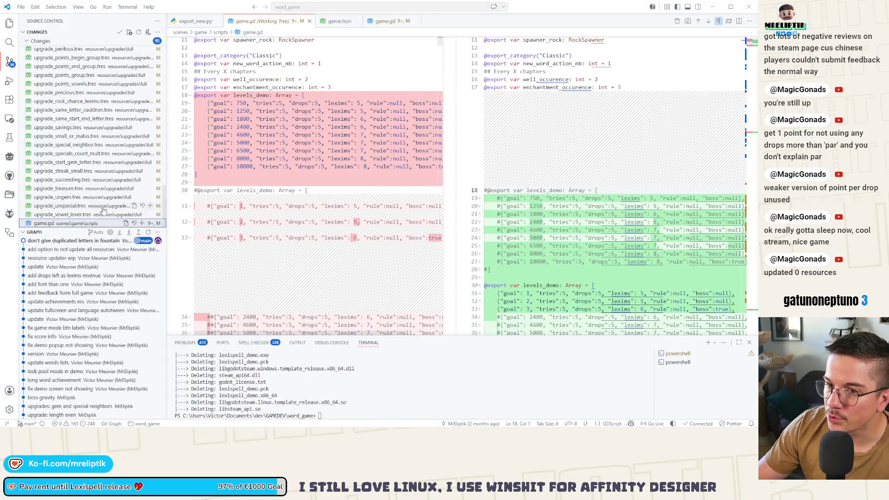
# Review the globals.gd, upgrade_vowel_lover.tres and game.gd diffs in Source Control
pyautogui.scroll(15, 119, 206)
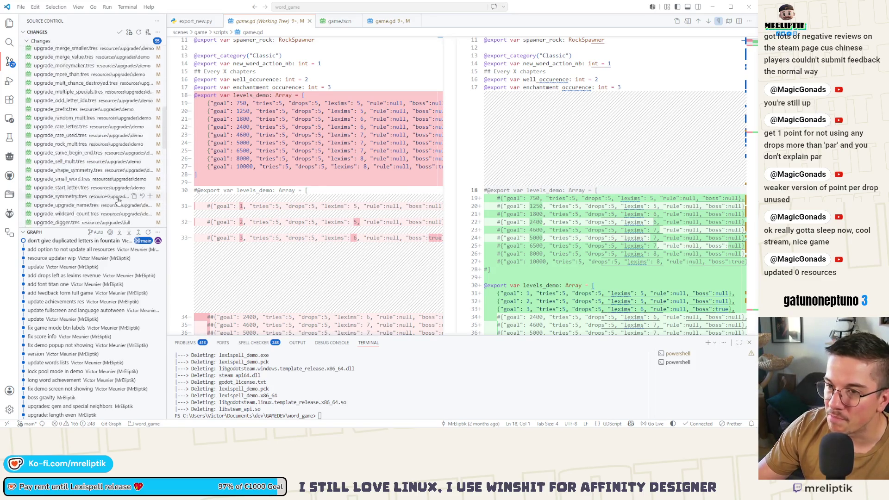
pyautogui.scroll(3, 120, 207)
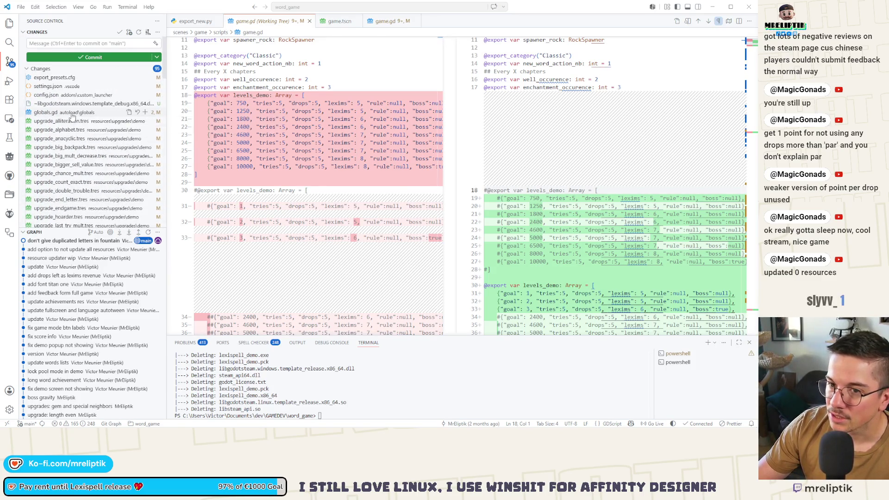
pyautogui.click(71, 113)
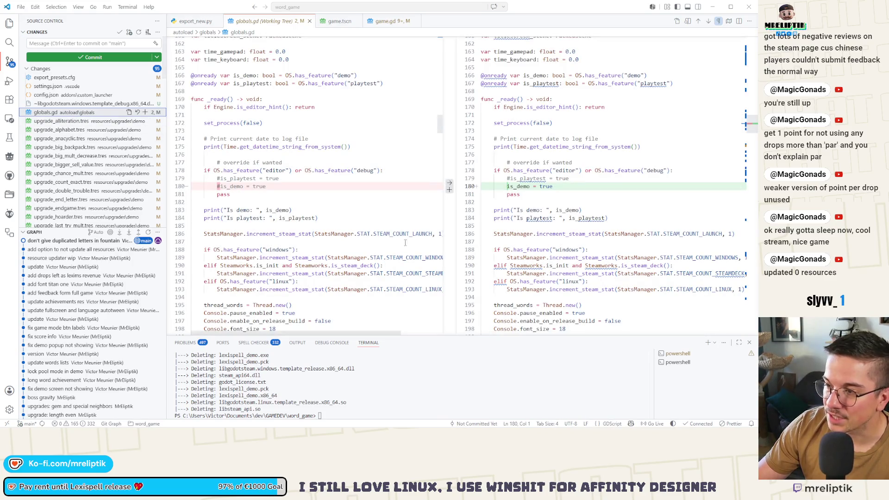
pyautogui.scroll(-10, 94, 168)
pyautogui.scroll(-10, 95, 168)
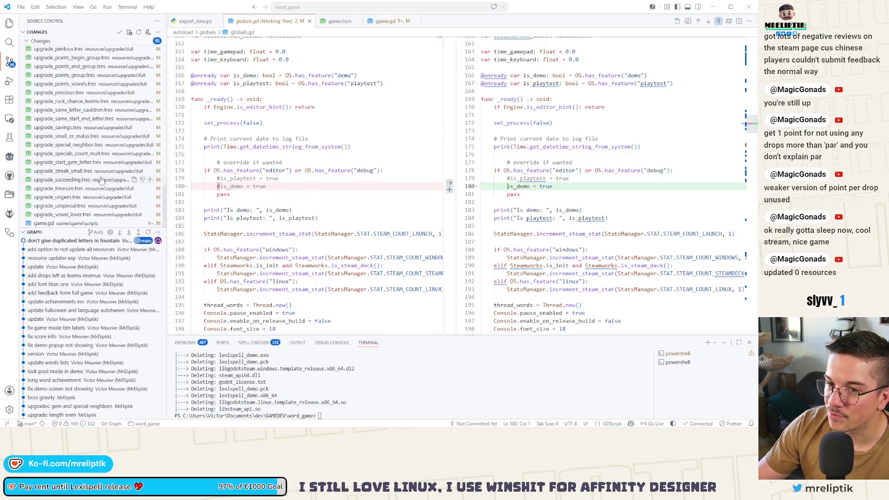
pyautogui.click(74, 215)
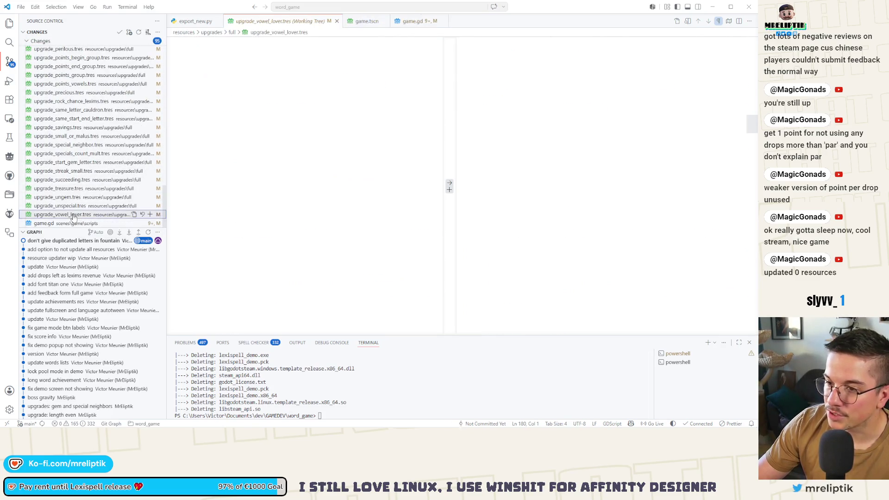
pyautogui.click(65, 223)
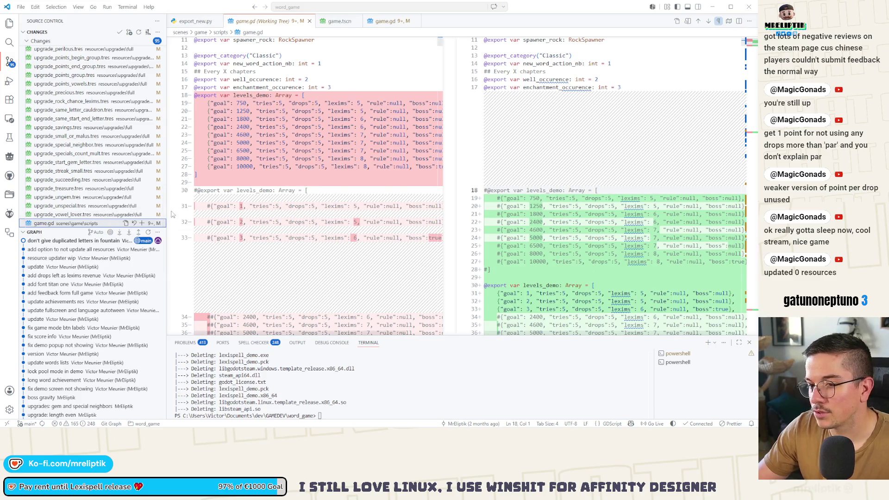
# Stage game.gd alone and commit it as 'fix bug where nothing happens after the 3 chapters'
pyautogui.click(142, 226)
pyautogui.scroll(10, 59, 70)
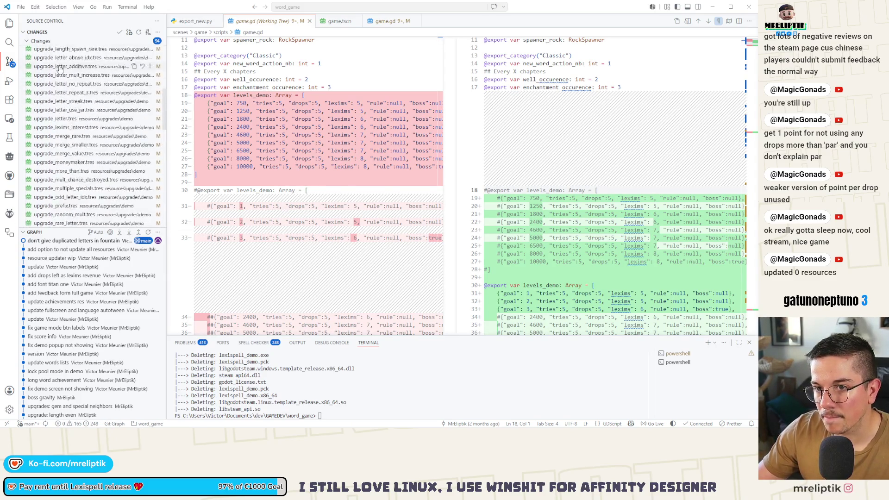
pyautogui.click(53, 43)
pyautogui.write('fix bug where')
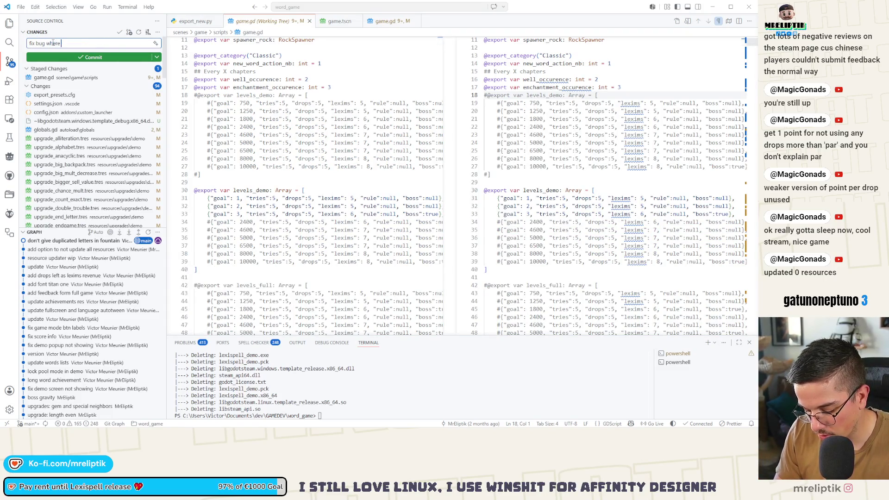
pyautogui.write(' nothing happens')
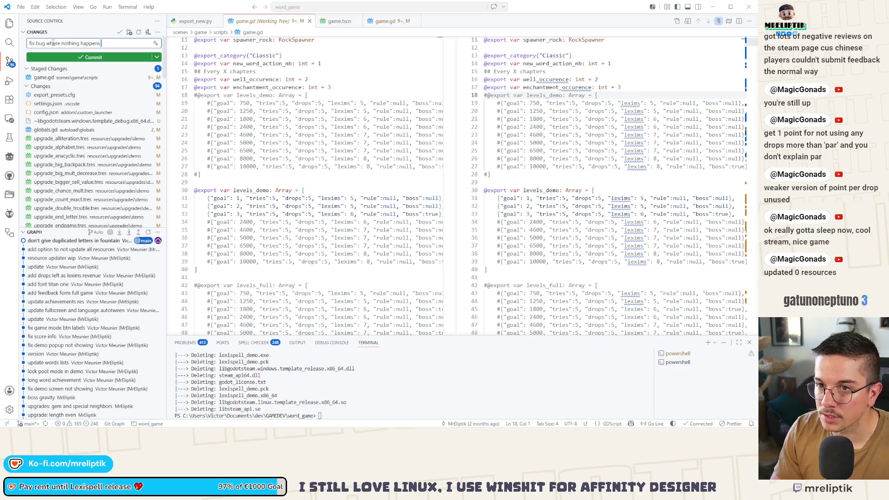
pyautogui.write(' after the 3 chapters')
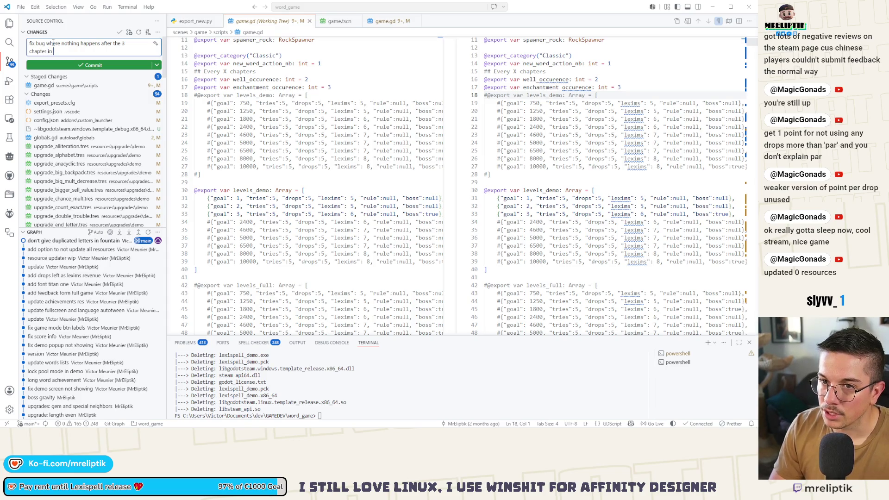
pyautogui.click(55, 65)
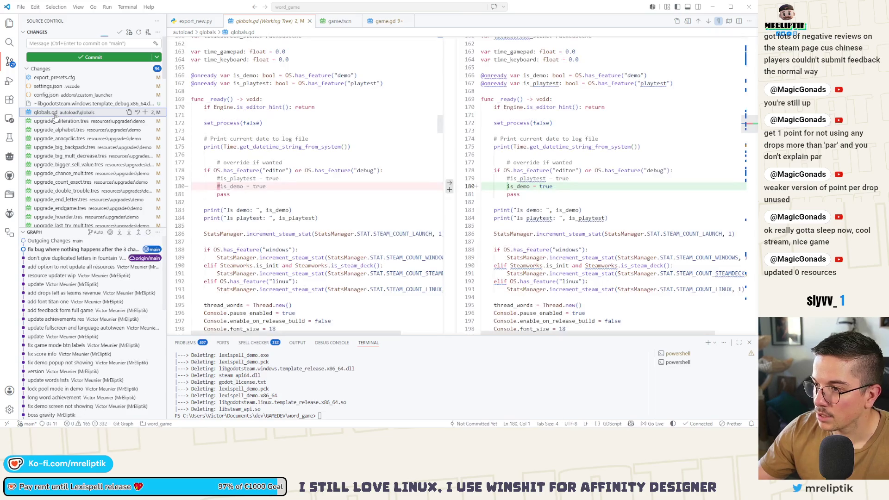
# Discard the globals.gd changes and all 89 remaining unstaged file changes, then return to Godot
pyautogui.click(137, 112)
pyautogui.press('Return')
pyautogui.click(56, 113)
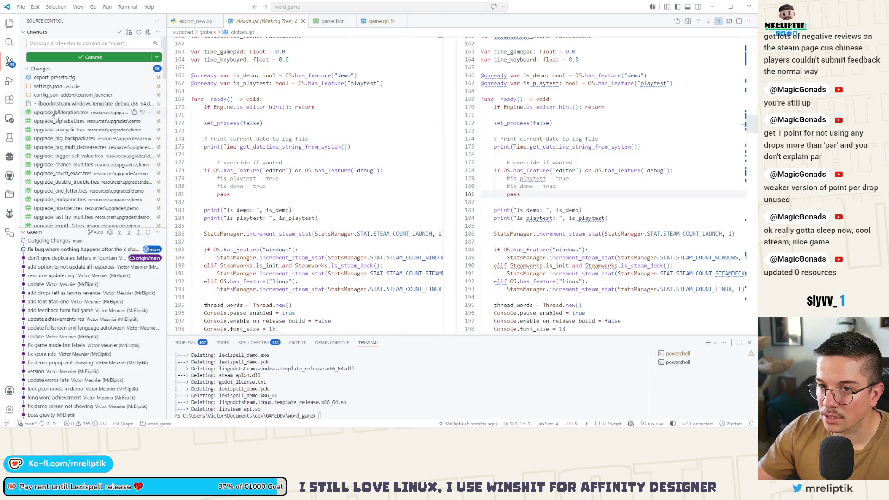
pyautogui.scroll(-15, 81, 176)
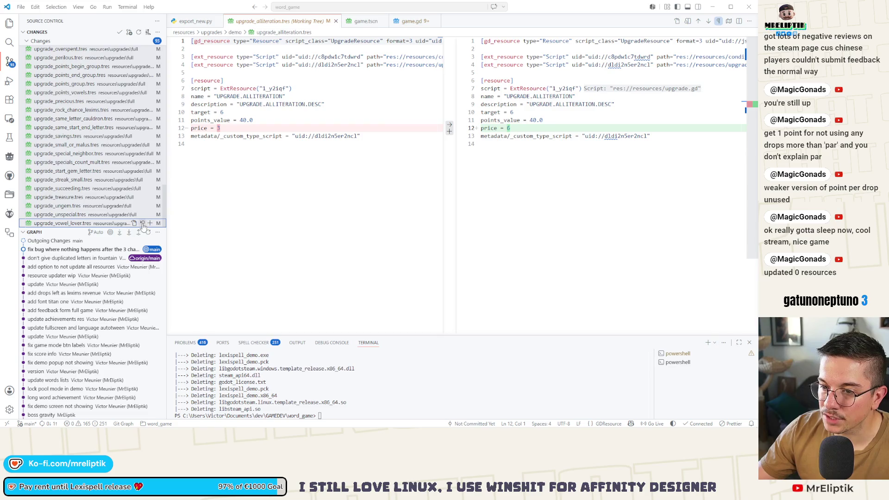
pyautogui.click(143, 224)
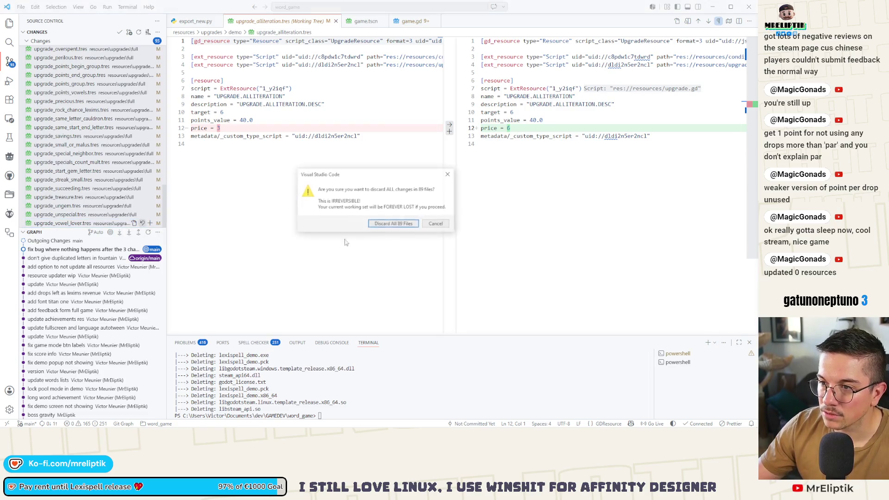
pyautogui.click(371, 224)
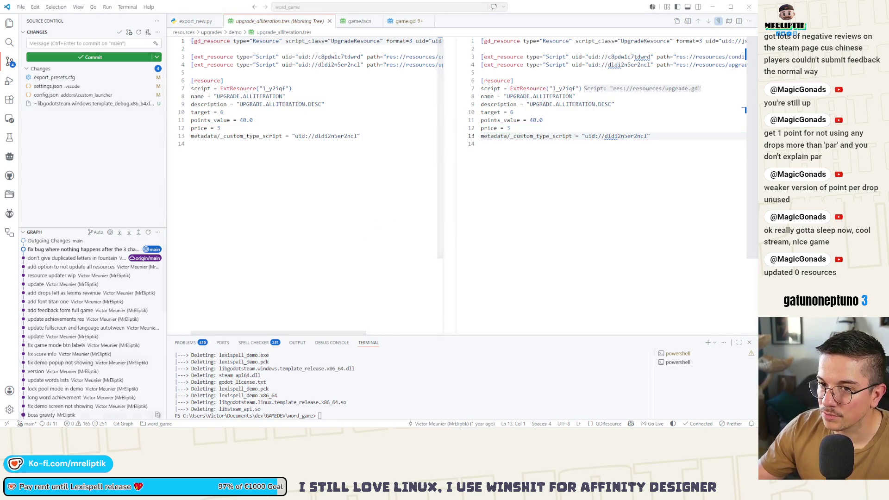
pyautogui.hotkey('alt', 'Tab')
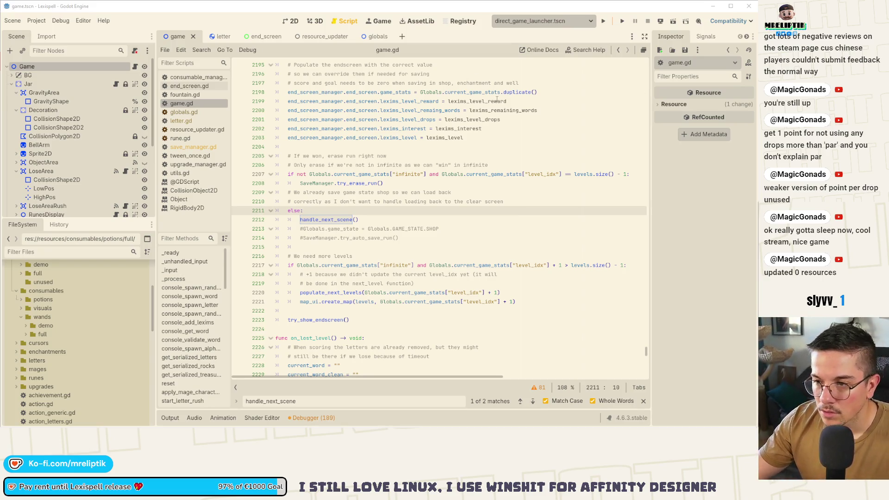
# Save game.gd and open the end_screen scene in the 2D view
pyautogui.click(475, 220)
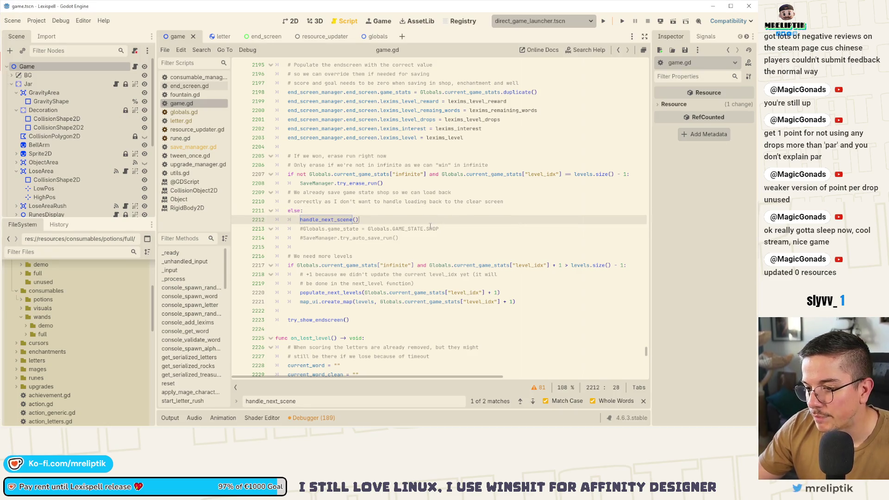
pyautogui.hotkey('ctrl', 's')
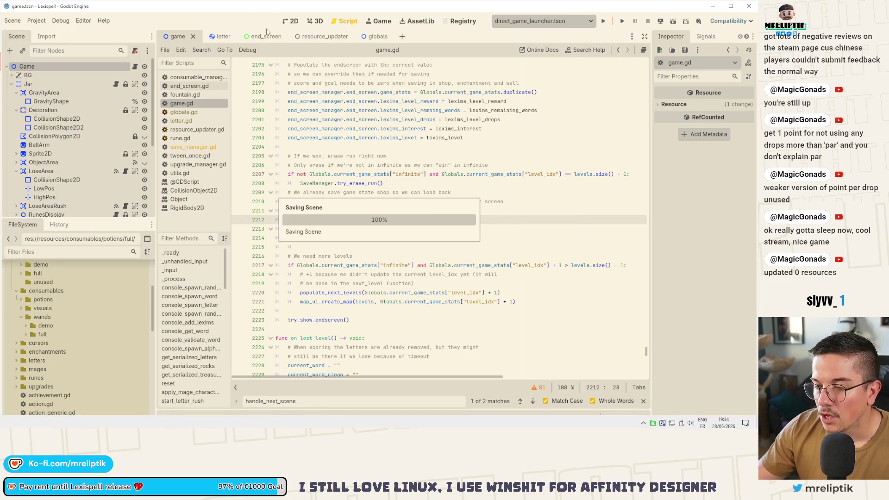
pyautogui.click(259, 36)
pyautogui.click(291, 21)
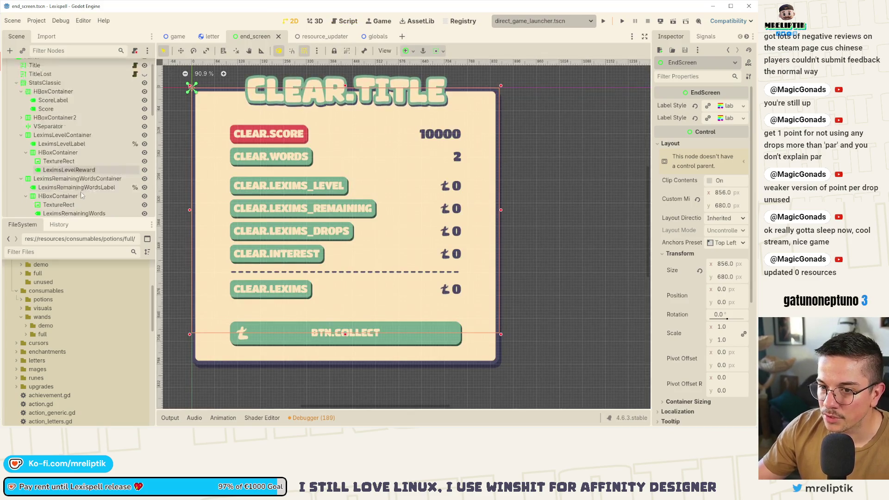
# Hide the LeximsRemainingWordsLabel drops row, save end_screen, and open end_screen.gd
pyautogui.click(290, 245)
pyautogui.click(290, 231)
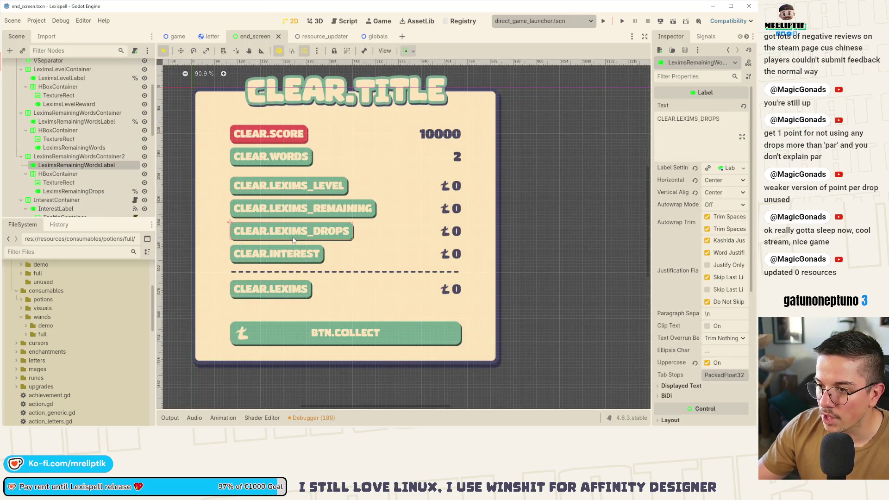
pyautogui.click(145, 166)
pyautogui.hotkey('ctrl', 's')
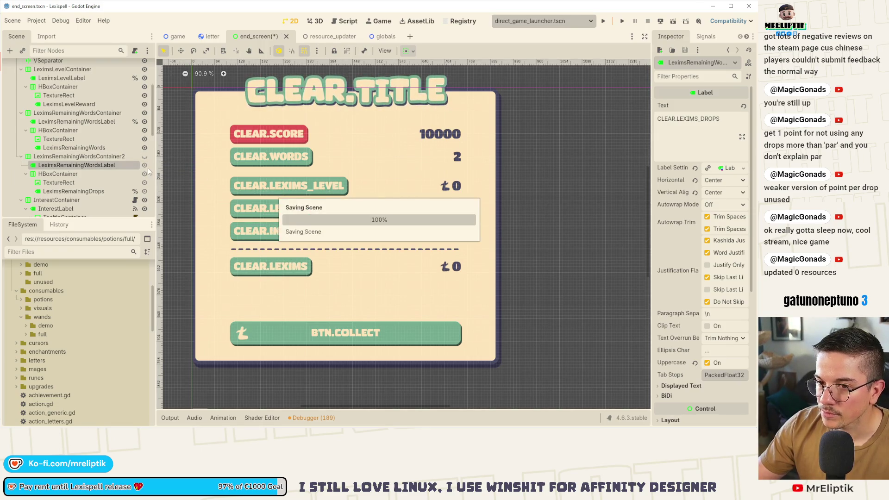
pyautogui.scroll(5, 112, 165)
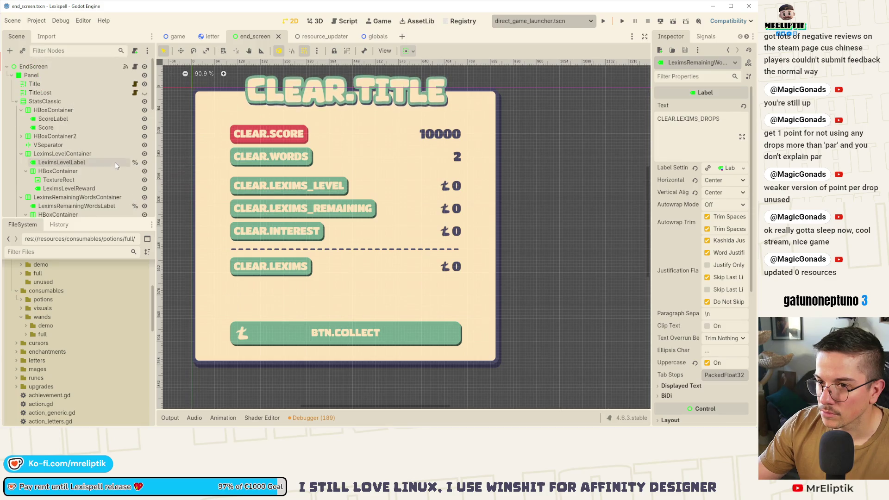
pyautogui.click(135, 66)
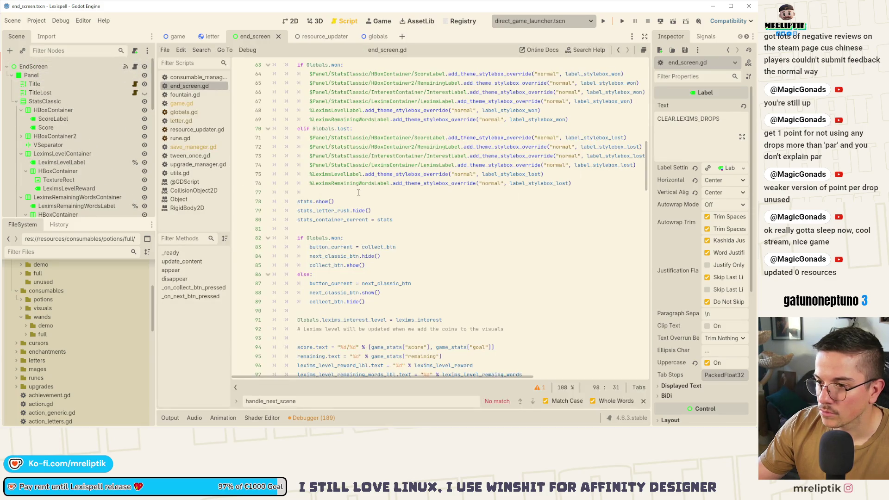
# Fix the 'seave' typo to 'save' in game.gd's auto-save comment and save
pyautogui.click(176, 36)
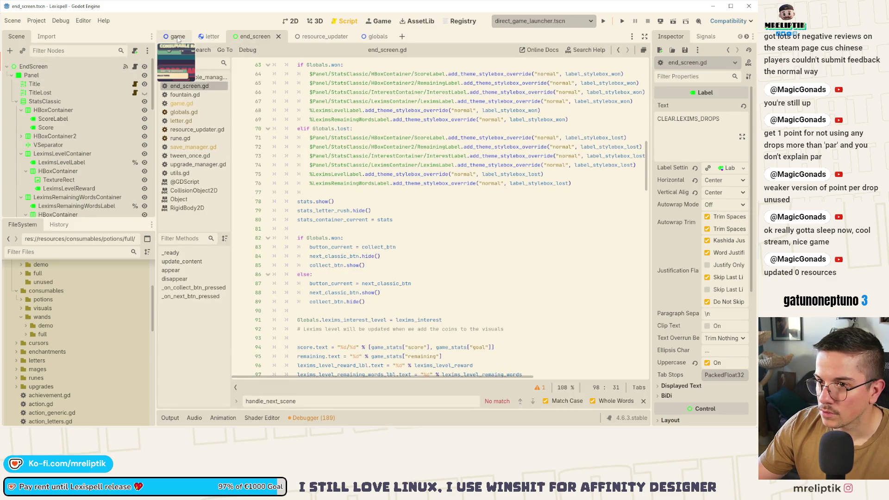
pyautogui.click(135, 66)
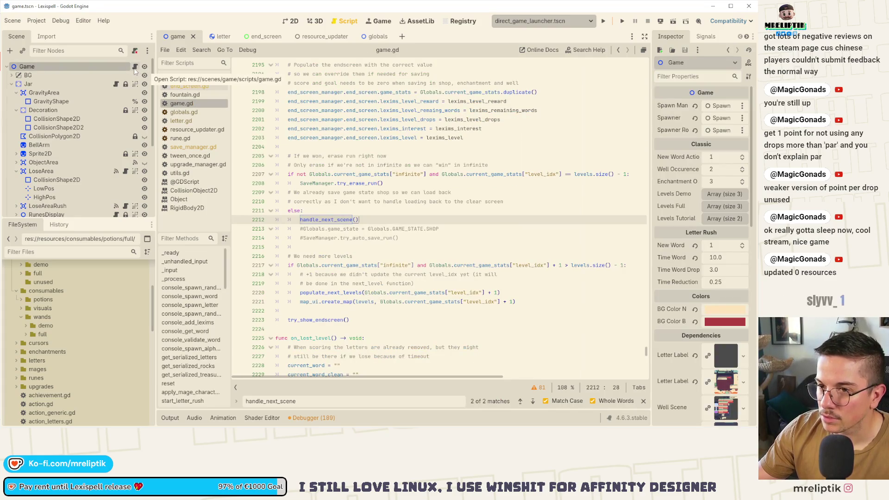
pyautogui.click(371, 238)
pyautogui.write('d')
pyautogui.hotkey('ctrl', 'f')
pyautogui.write('nd')
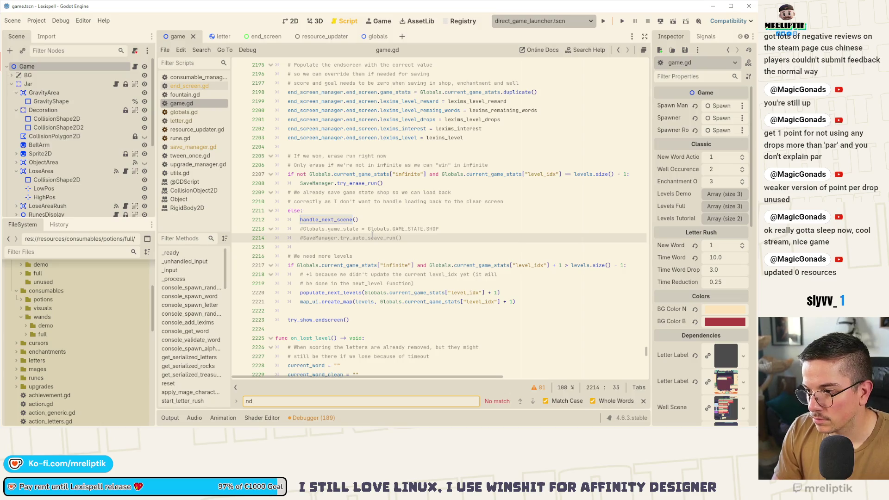
pyautogui.click(372, 238)
pyautogui.press('BackSpace')
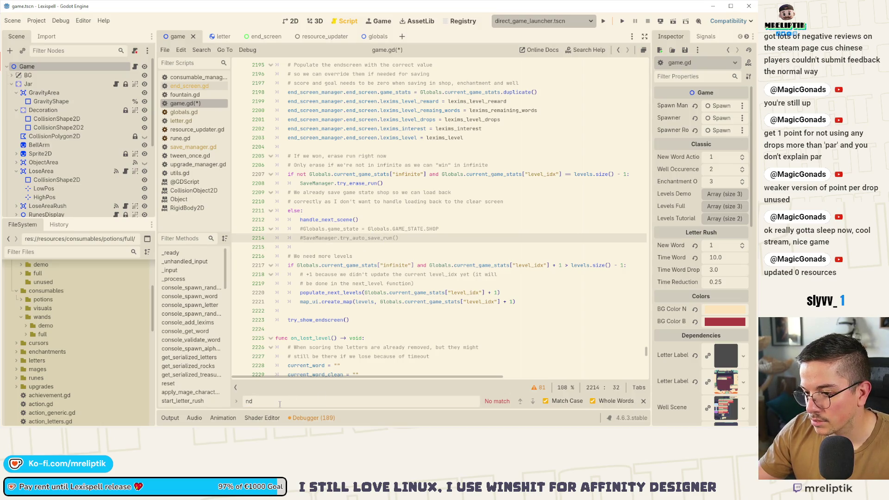
pyautogui.hotkey('ctrl', 's')
# Comment out the end_screen lexims_level_drops assignment with a TODO note and save
pyautogui.hotkey('ctrl', 'f')
pyautogui.write('end_scr')
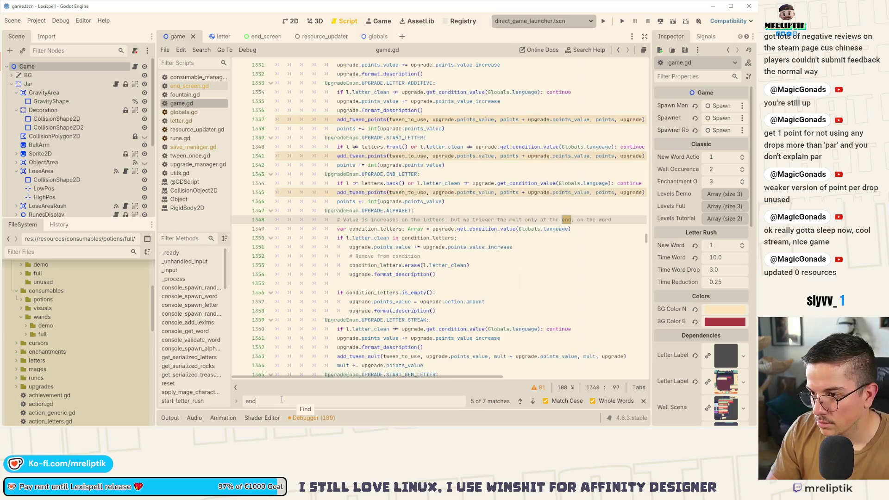
pyautogui.write('een')
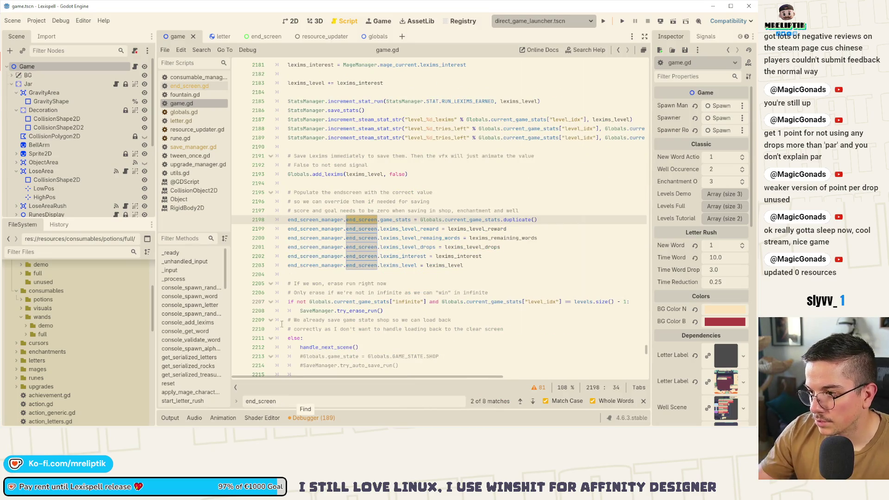
pyautogui.click(422, 247)
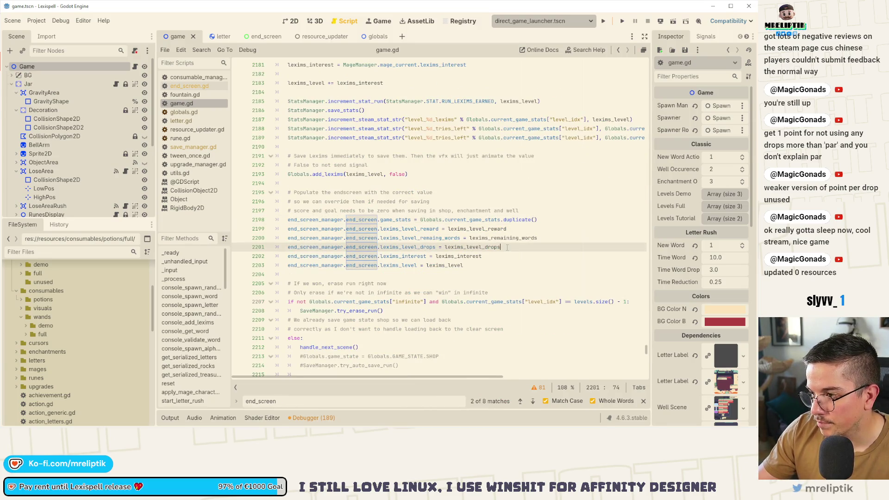
pyautogui.hotkey('ctrl', 'k')
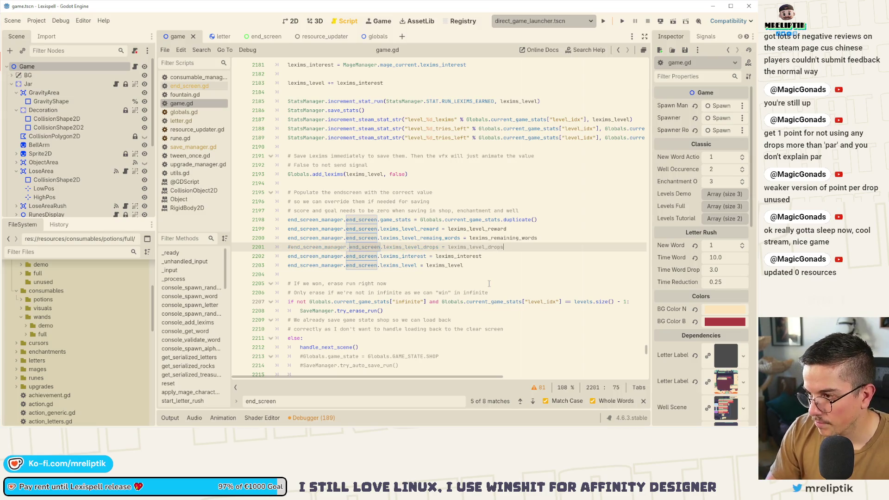
pyautogui.write(' #')
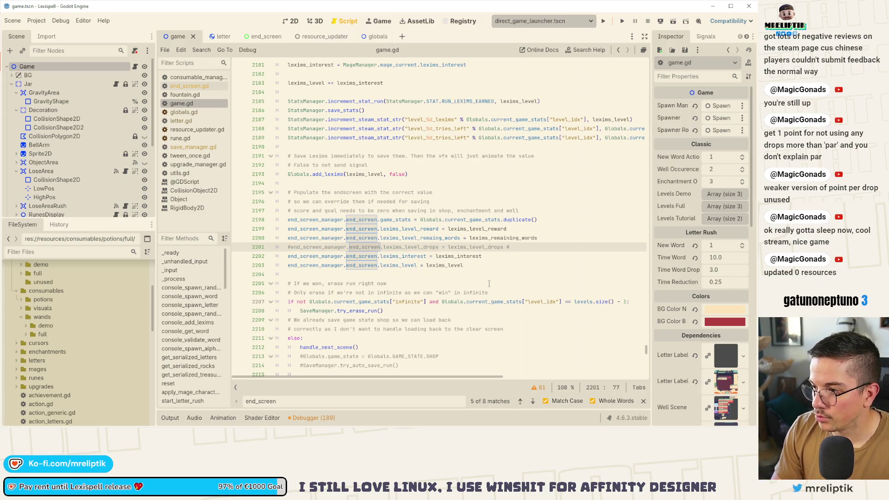
pyautogui.write('ut a')
pyautogui.write('fter demo update')
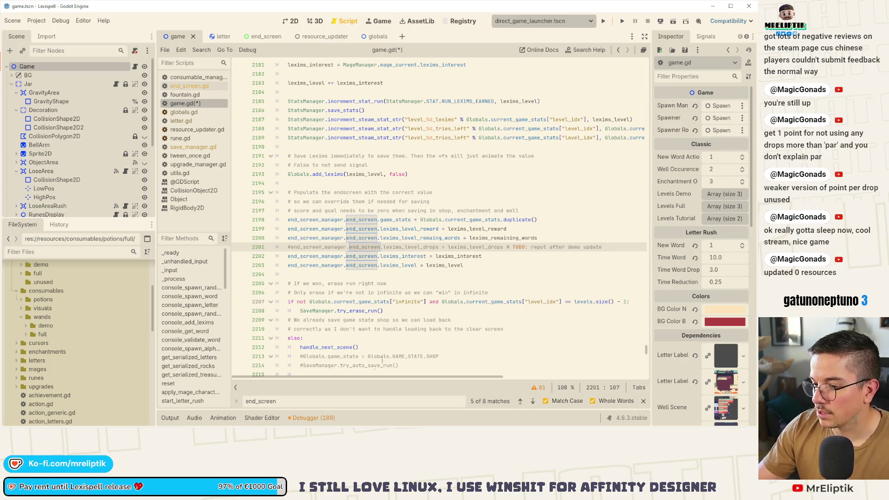
pyautogui.press('Down')
pyautogui.press('Down')
pyautogui.press('Down')
pyautogui.hotkey('ctrl', 's')
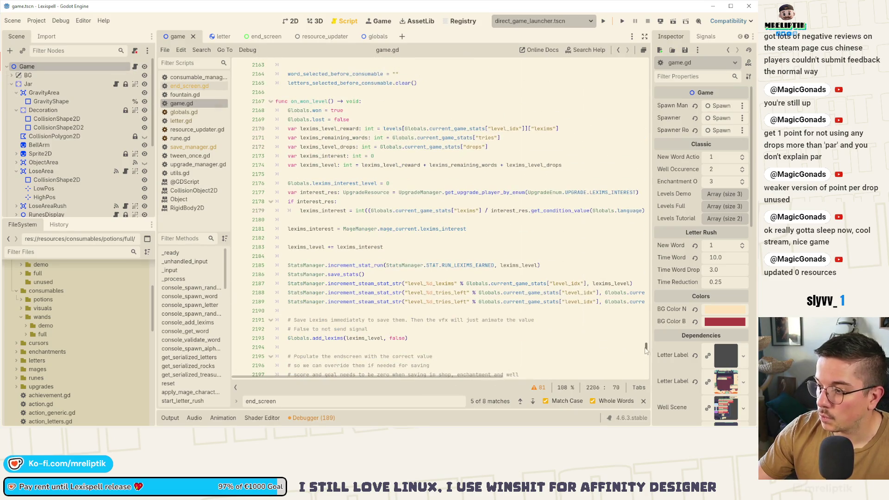
pyautogui.moveTo(646, 351)
pyautogui.mouseDown()
pyautogui.moveTo(633, 190)
pyautogui.moveTo(645, 62)
pyautogui.mouseUp()
pyautogui.scroll(-3, 368, 201)
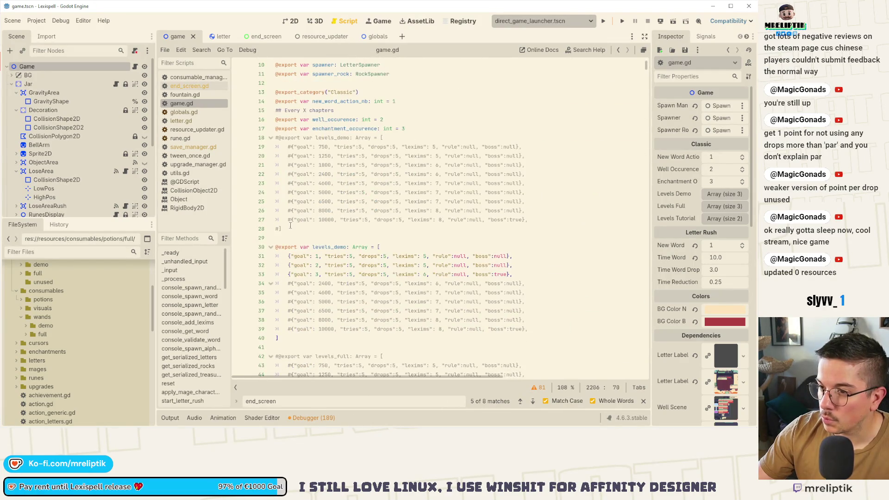
# Uncomment the nine-level levels_demo array (lines 18–28), comment out the three-level one (30–40), and save
pyautogui.moveTo(280, 229); pyautogui.dragTo(255, 138)
pyautogui.hotkey('ctrl', 'k')
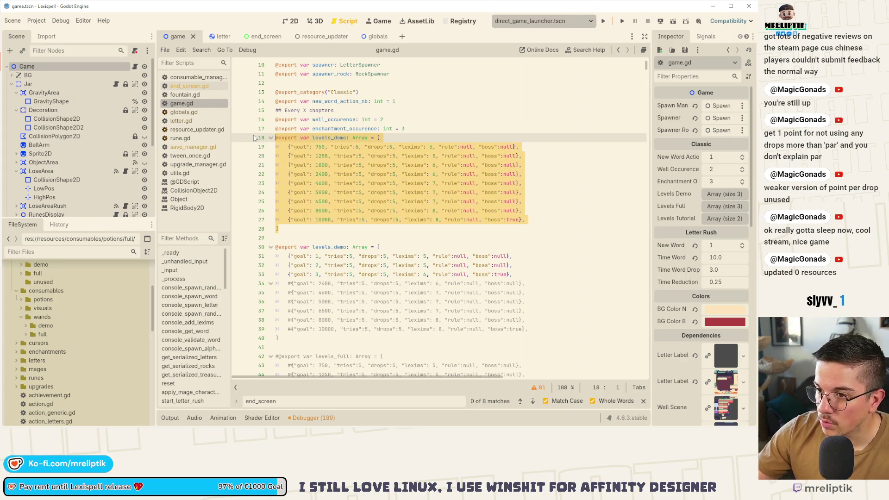
pyautogui.moveTo(280, 338); pyautogui.dragTo(246, 248)
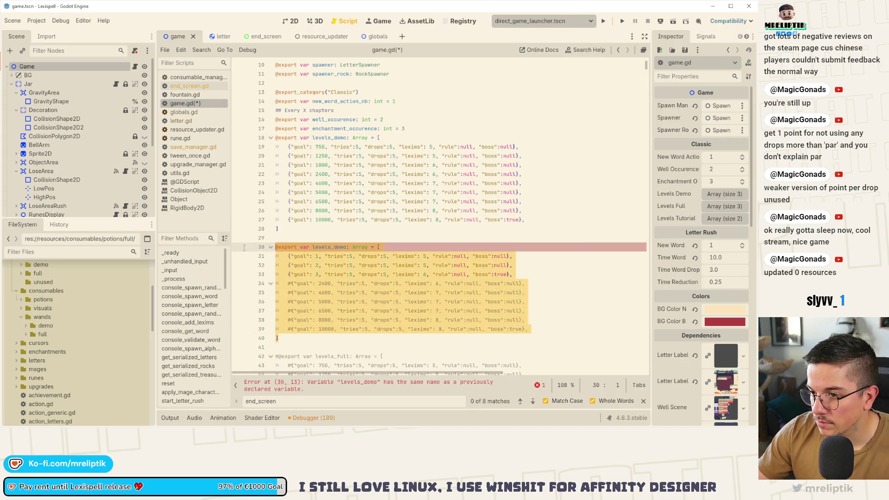
pyautogui.hotkey('ctrl', 'k')
pyautogui.hotkey('ctrl', 's')
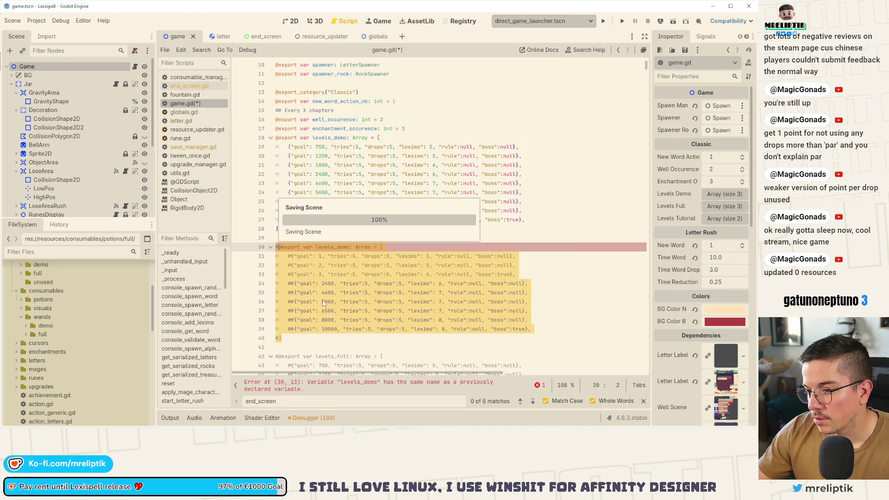
pyautogui.scroll(-5, 322, 299)
pyautogui.click(369, 206)
pyautogui.scroll(-4, 366, 226)
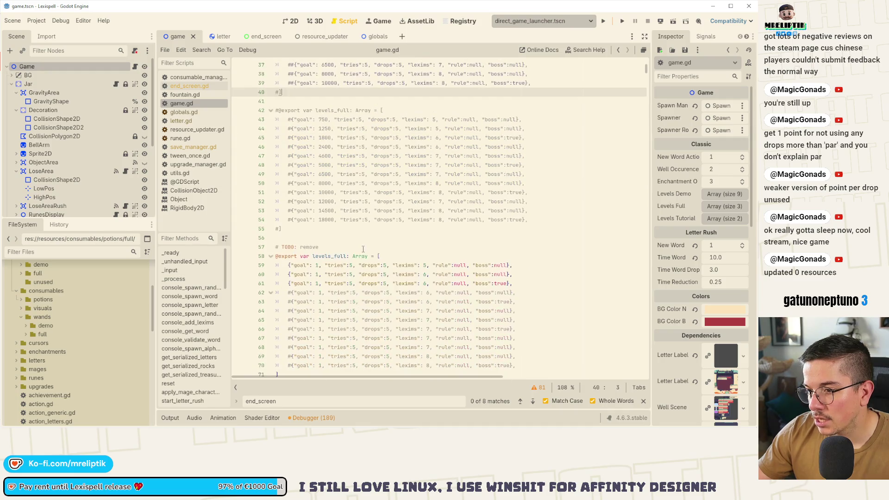
pyautogui.scroll(4, 364, 254)
pyautogui.hotkey('ctrl', 's')
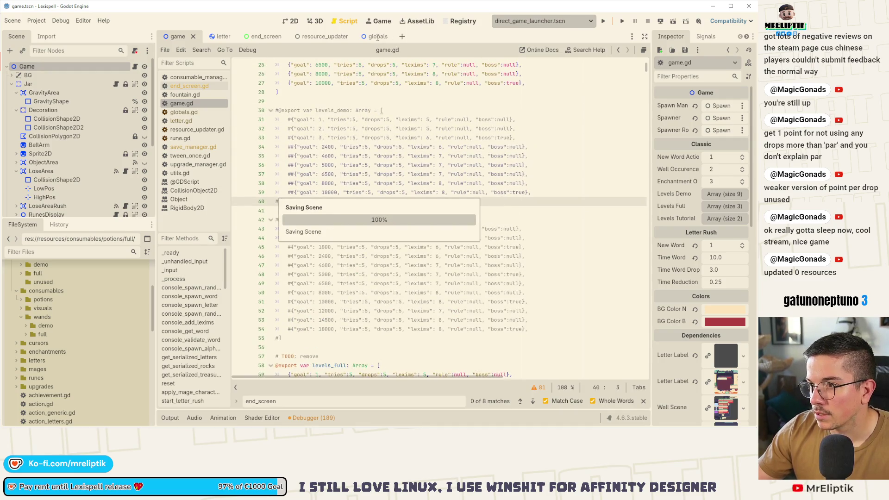
pyautogui.click(378, 37)
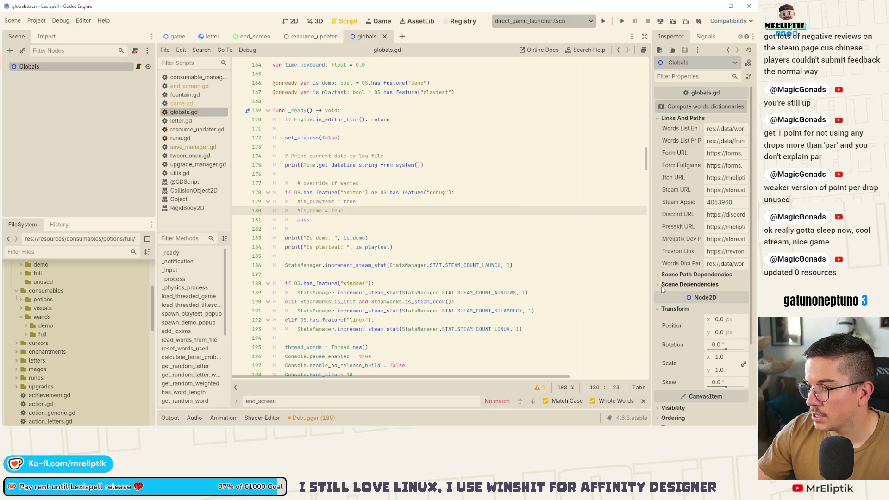
# Toggle the scene path dependencies section and show the game scene in 2D
pyautogui.click(671, 275)
pyautogui.click(671, 276)
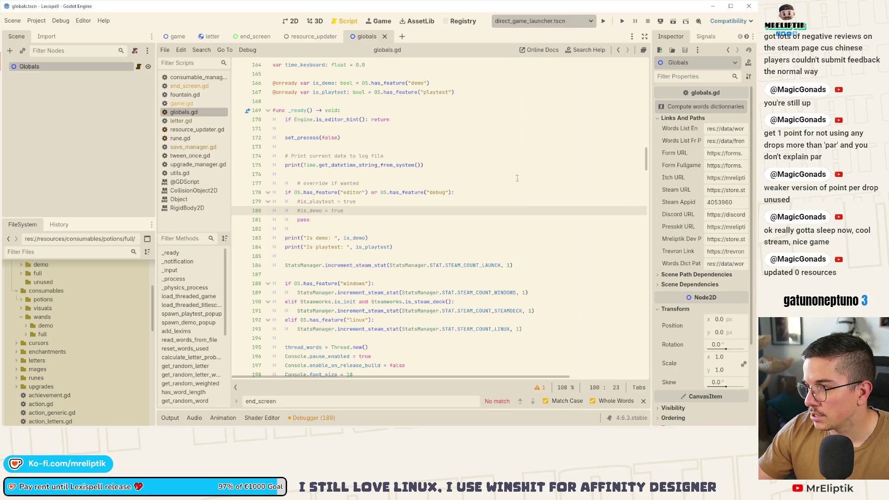
pyautogui.click(178, 37)
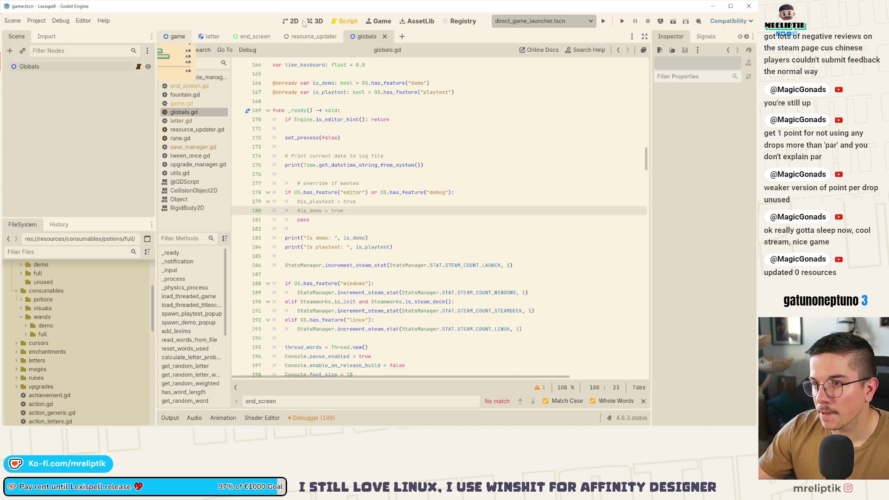
pyautogui.click(292, 22)
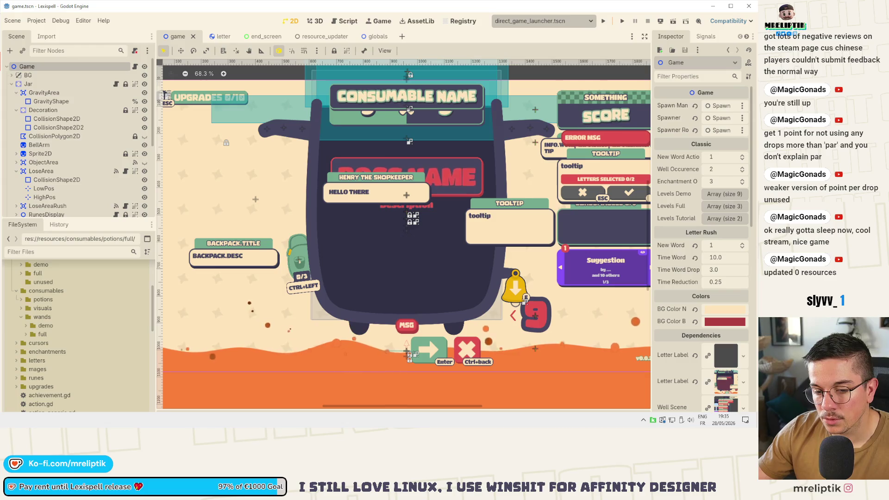
# Download the localization spreadsheet as CSV and return to Godot
pyautogui.hotkey('alt', 'Tab')
pyautogui.click(38, 25)
pyautogui.moveTo(60, 139)
pyautogui.click(278, 204)
pyautogui.hotkey('alt', 'Tab')
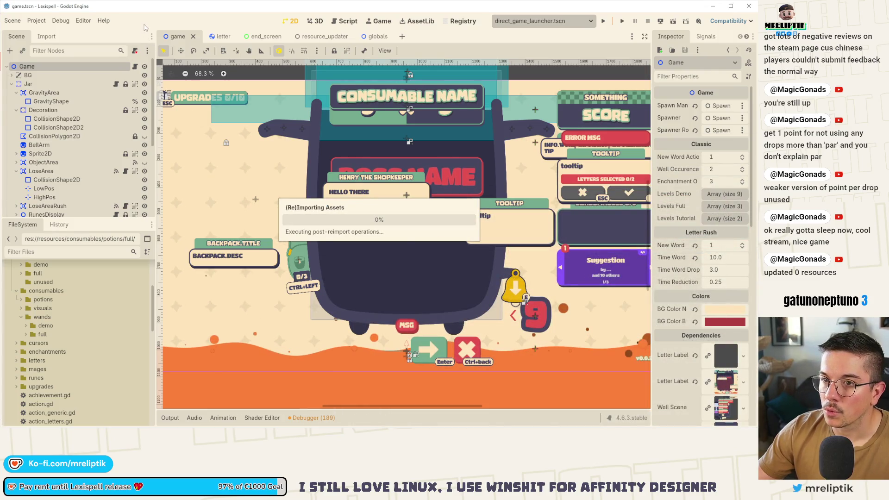
# Check the project Version setting (0.0.27) in Project Settings, save, and minimize Godot
pyautogui.click(37, 20)
pyautogui.click(51, 33)
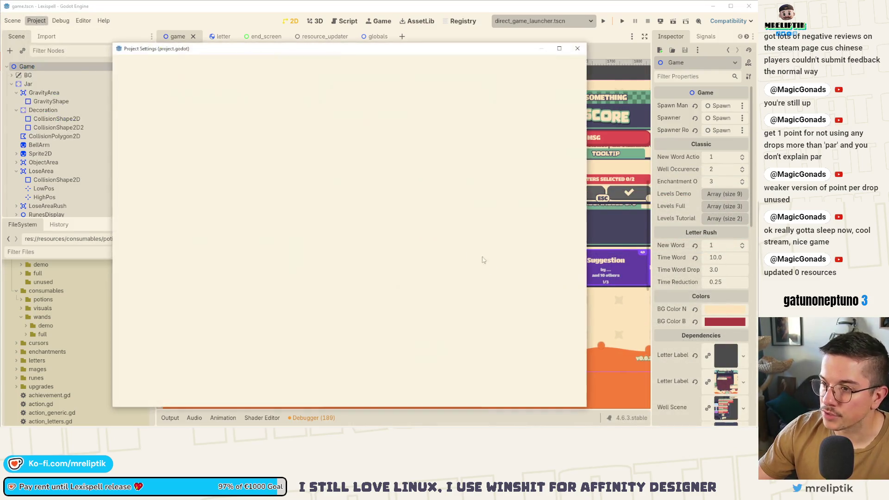
pyautogui.click(422, 197)
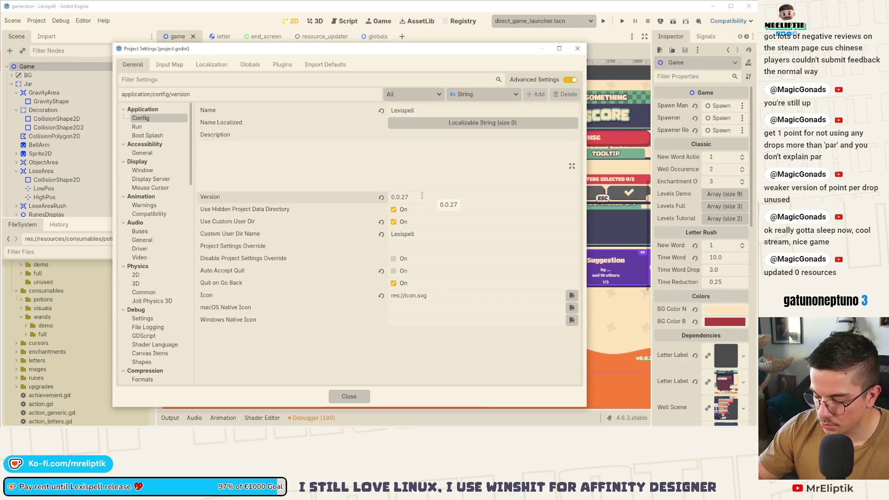
pyautogui.click(359, 396)
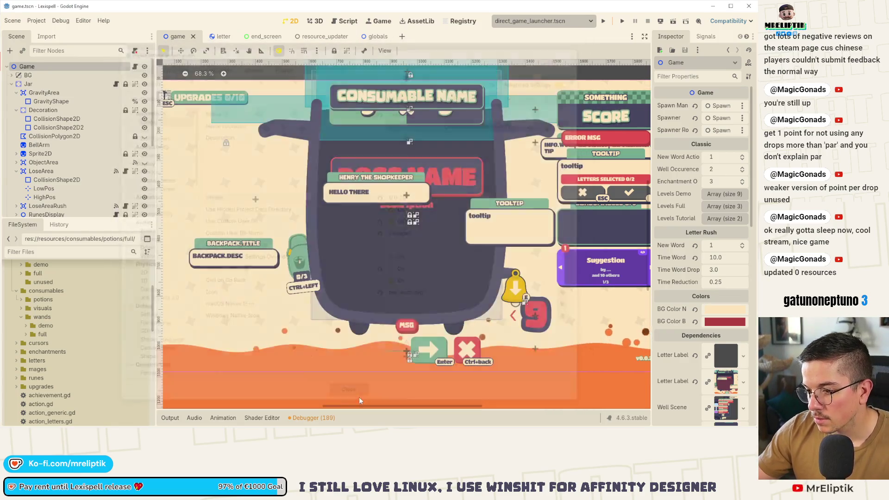
pyautogui.hotkey('ctrl', 's')
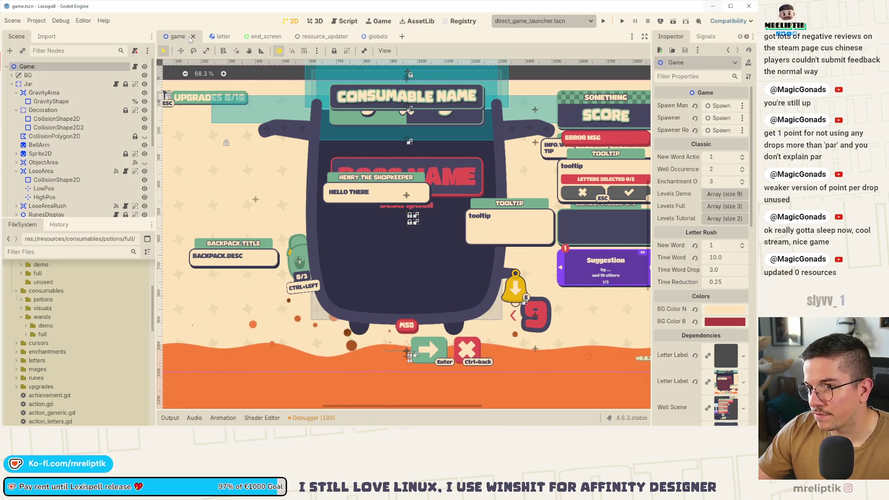
pyautogui.click(372, 37)
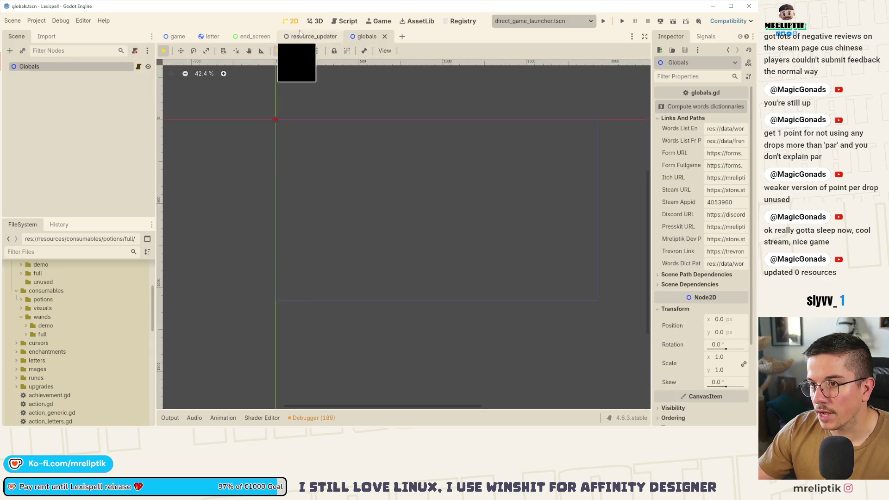
pyautogui.click(713, 6)
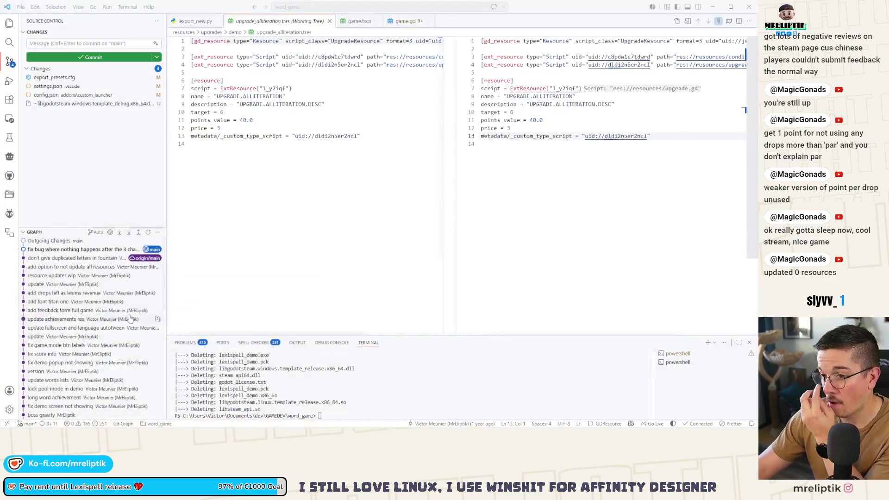
# Stage game.gd and commit it with a 'demo v' message
pyautogui.write('python')
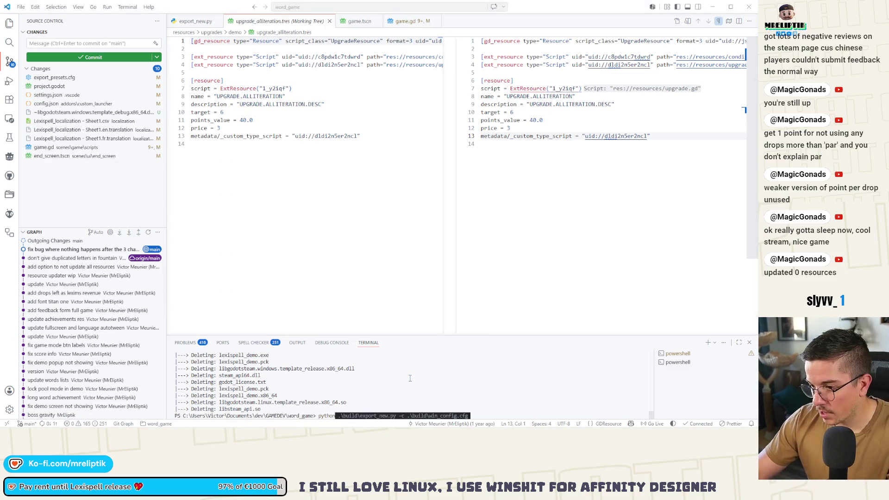
pyautogui.click(54, 148)
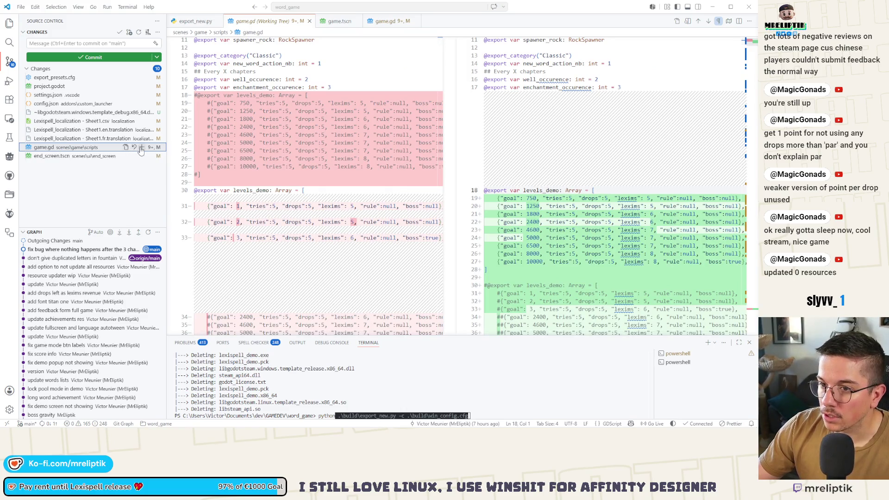
pyautogui.click(141, 147)
pyautogui.click(72, 43)
pyautogui.write('demo value')
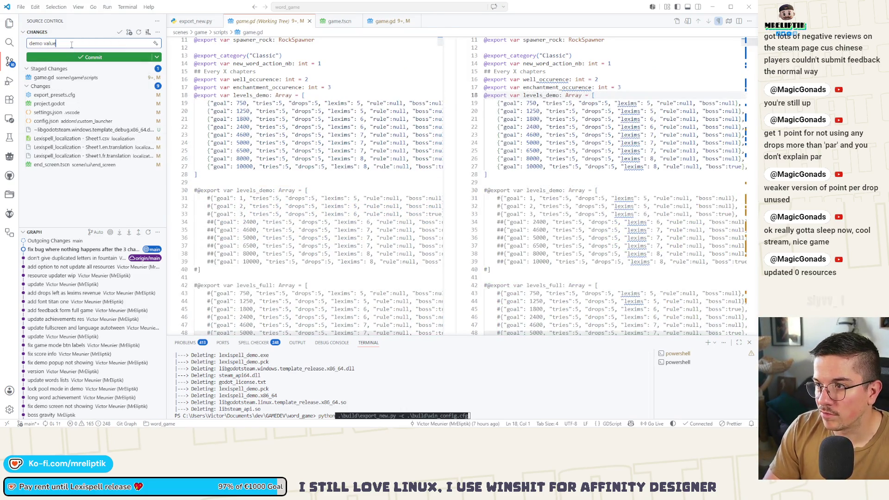
pyautogui.click(94, 57)
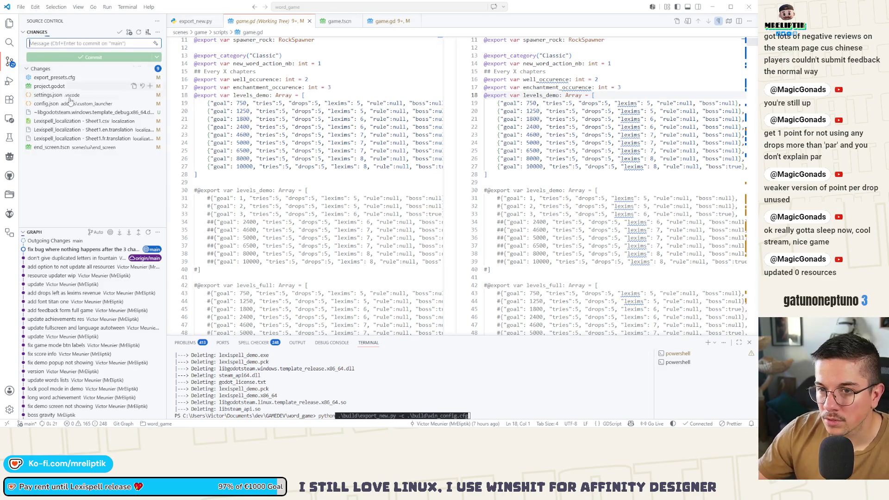
# Stage end_screen.tscn and commit it as 'hide drop for now'
pyautogui.click(83, 147)
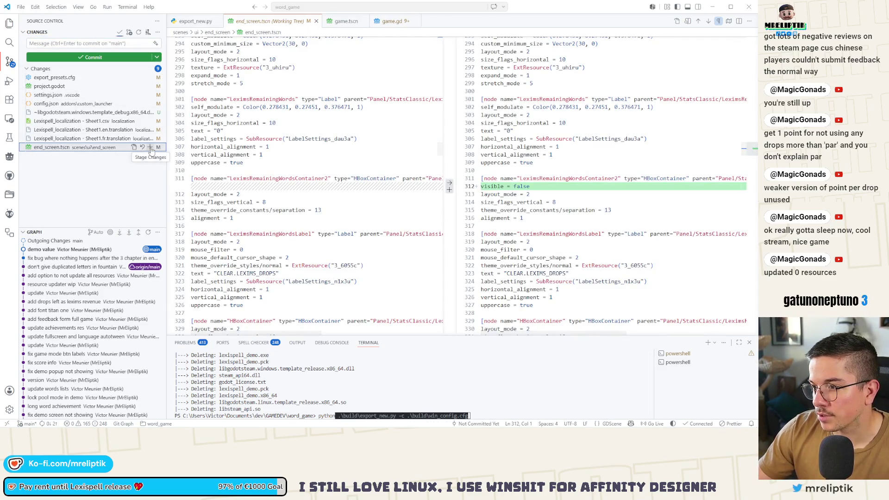
pyautogui.click(150, 147)
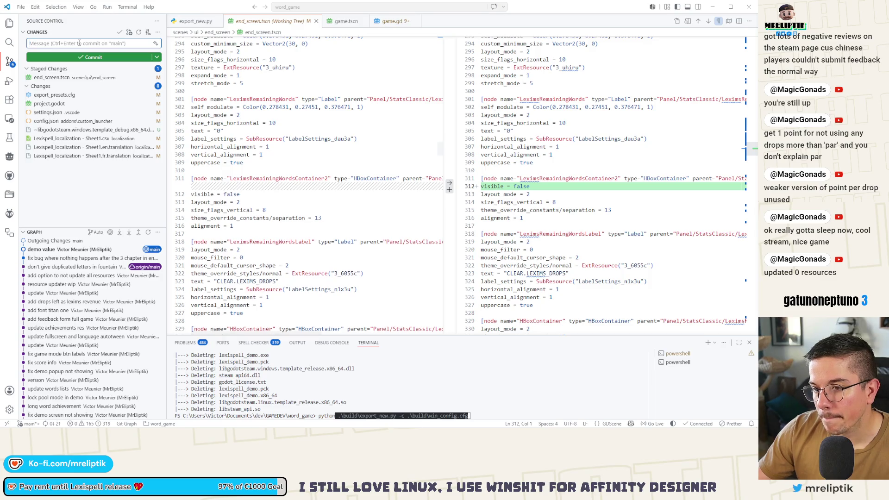
pyautogui.write('hide drop for n')
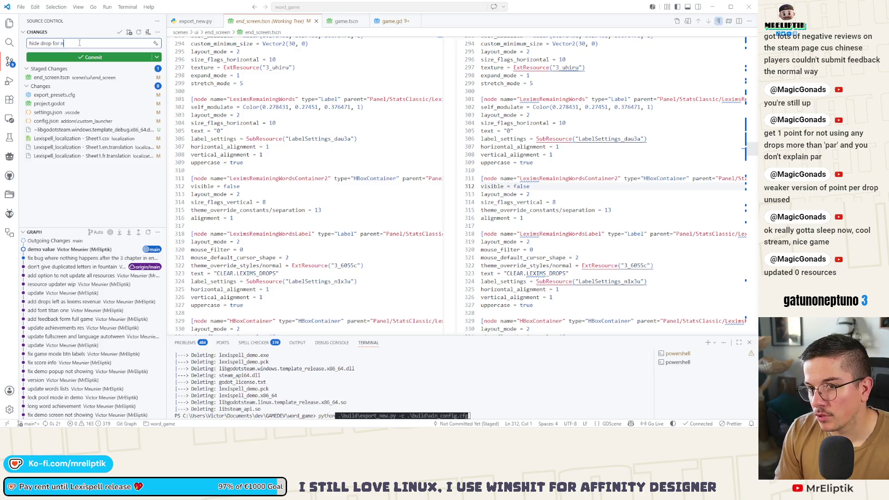
pyautogui.write('al')
pyautogui.hotkey('ctrl', 'Return')
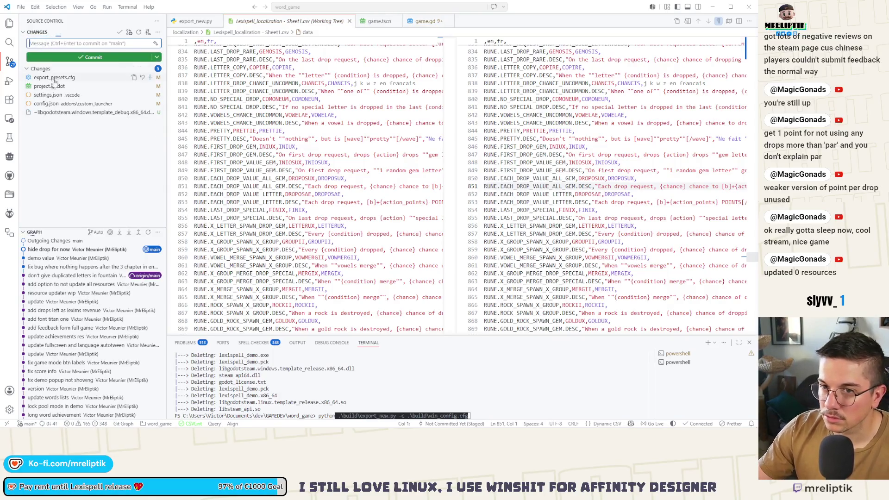
# Stage project.godot and commit the version bump to 0.0.28
pyautogui.click(87, 88)
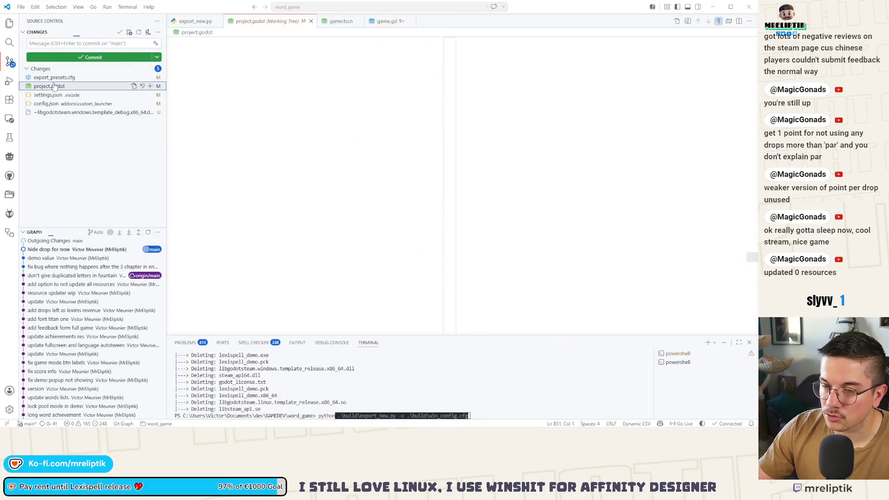
pyautogui.click(149, 86)
pyautogui.click(80, 44)
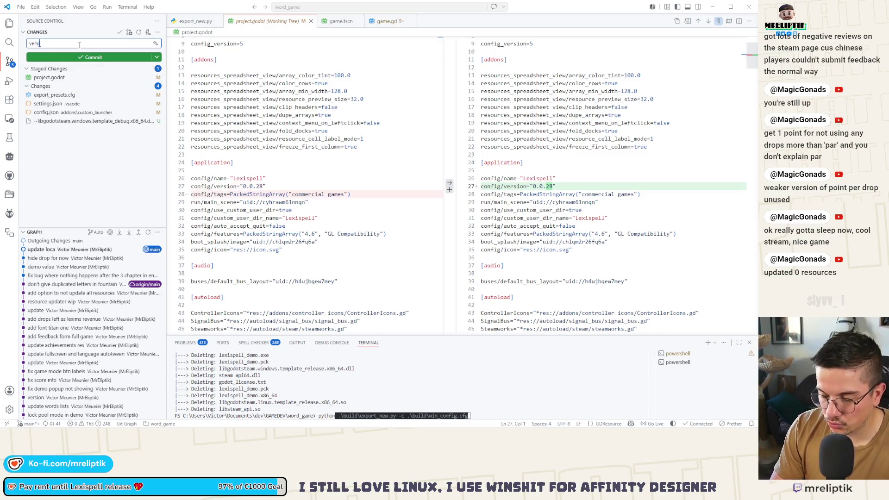
pyautogui.hotkey('ctrl', 'Return')
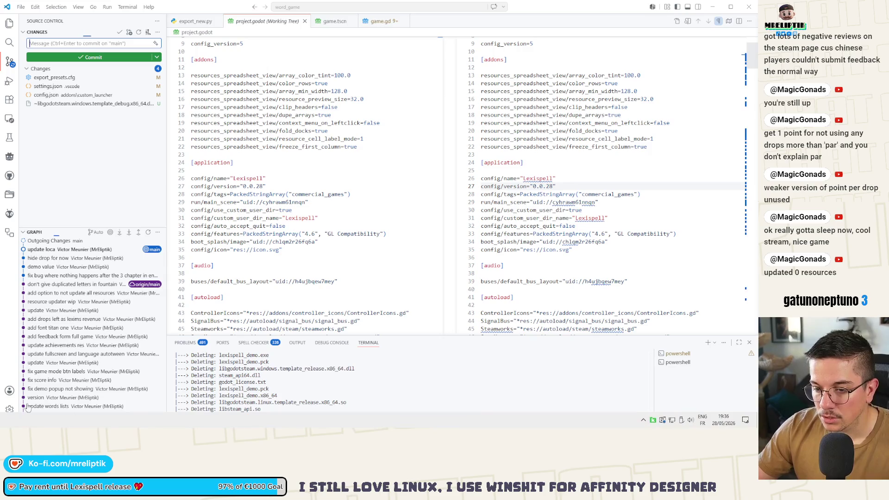
pyautogui.hotkey('alt', 'Tab')
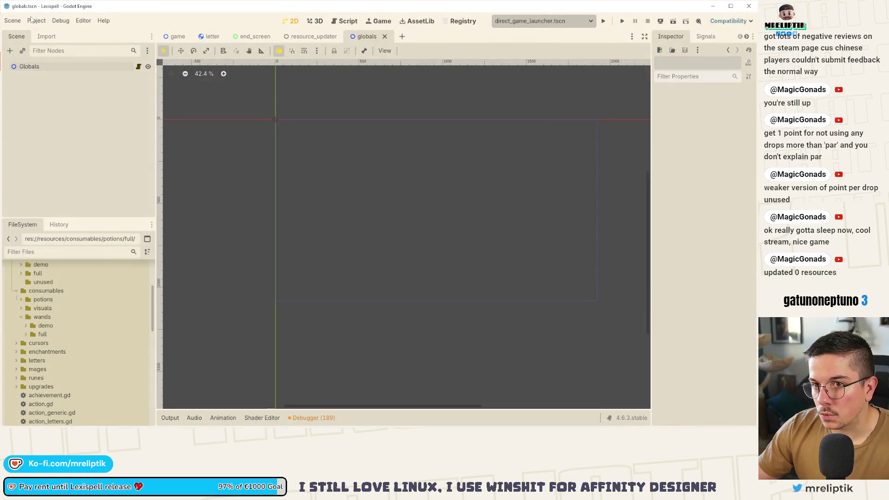
# Confirm in Project Settings that the project version is 0.0.28
pyautogui.click(36, 20)
pyautogui.click(49, 35)
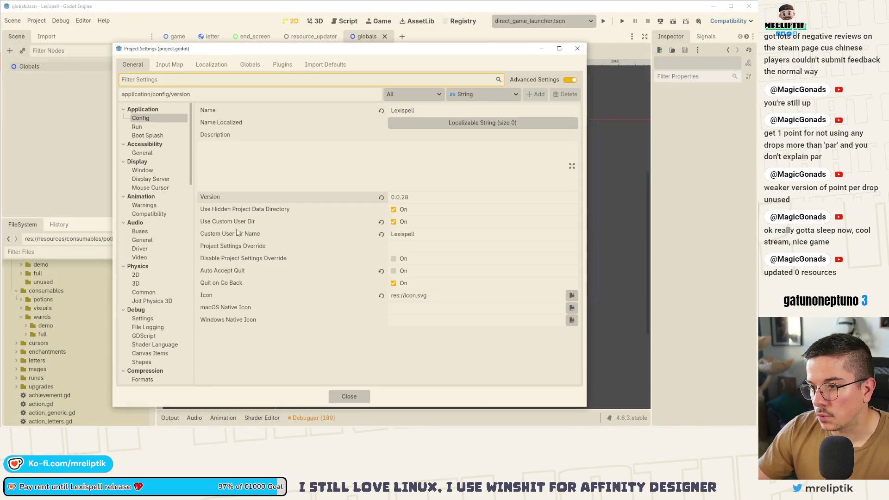
pyautogui.press('Escape')
# Open end_screen.gd from the end_screen scene and scroll down to the appear() code
pyautogui.click(255, 37)
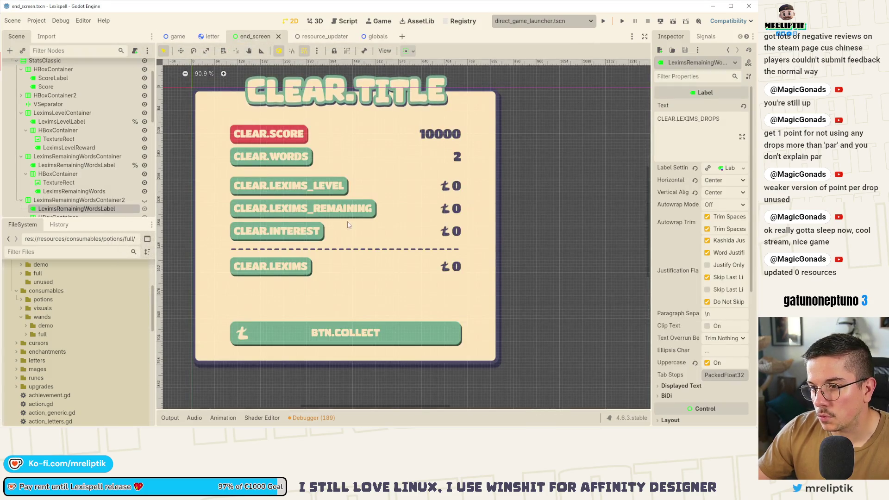
pyautogui.scroll(5, 137, 72)
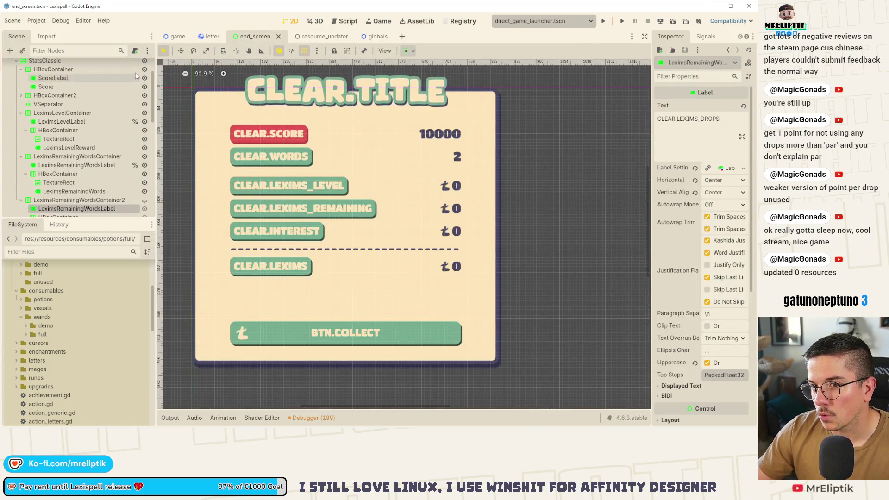
pyautogui.click(134, 66)
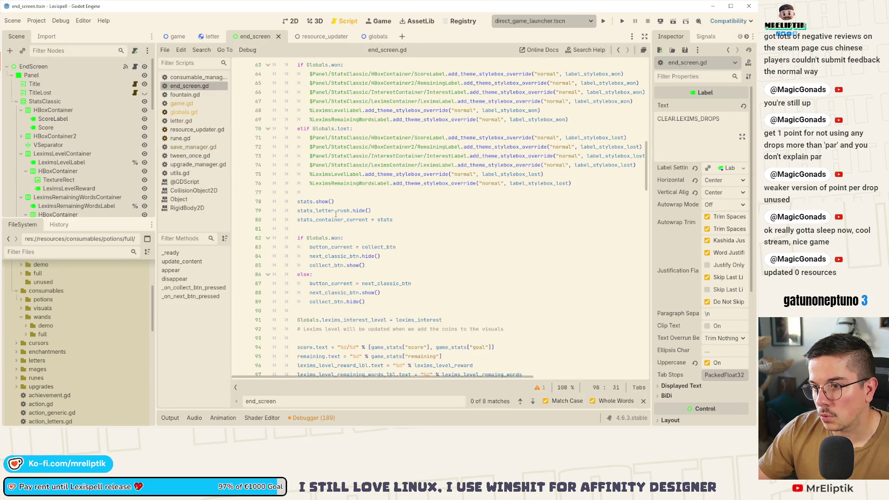
pyautogui.scroll(-2, 355, 237)
pyautogui.scroll(-4, 371, 235)
pyautogui.scroll(-2, 373, 237)
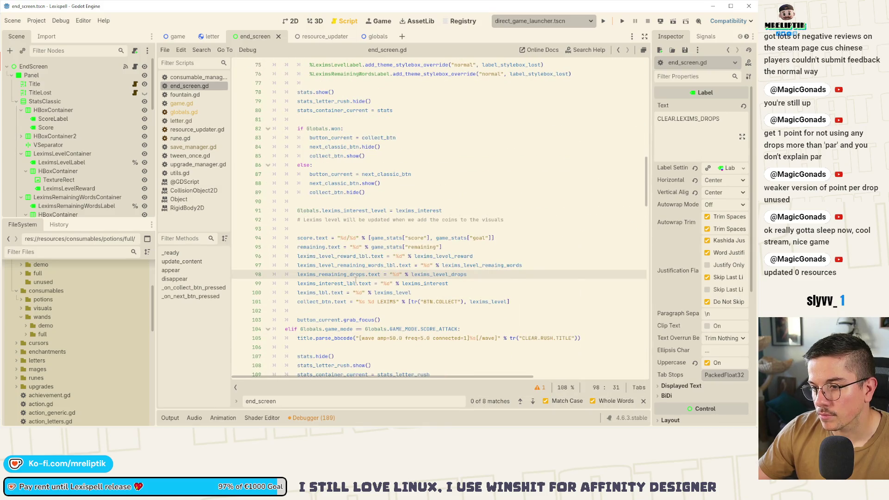
pyautogui.press('Right')
pyautogui.press('Right')
pyautogui.press('Right')
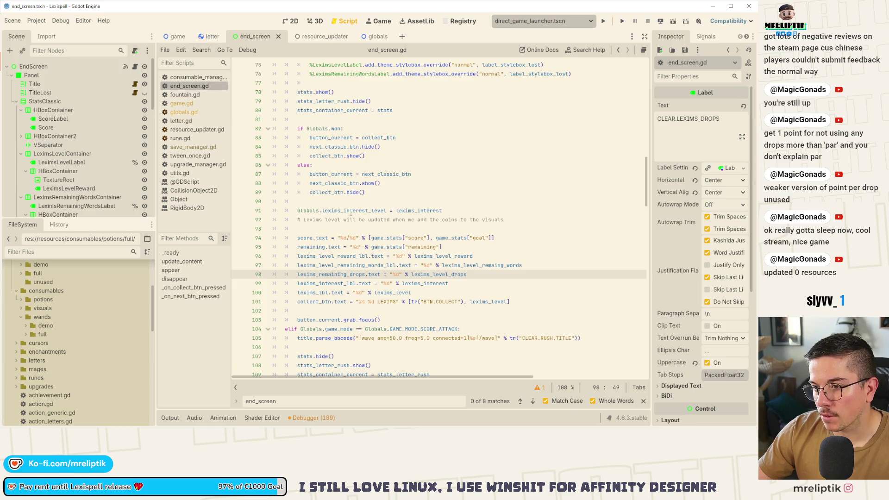
pyautogui.scroll(-15, 386, 231)
pyautogui.scroll(-10, 387, 230)
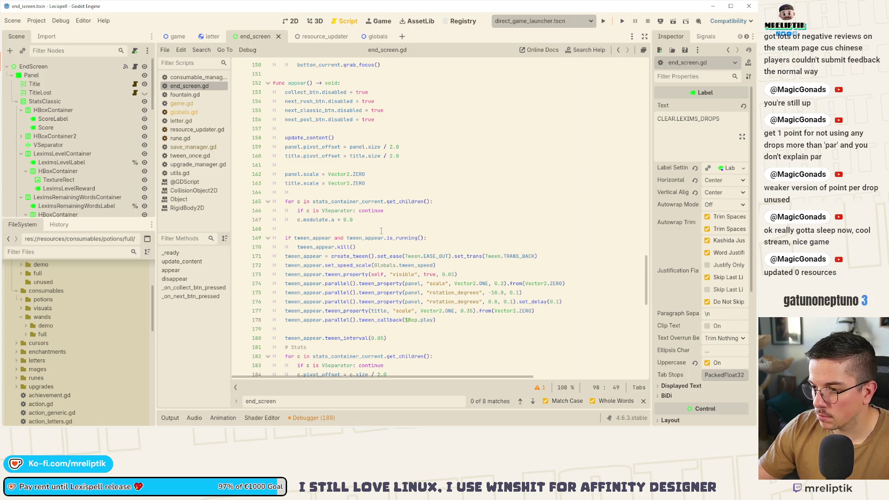
# Add 'if not c.visible: continue' to the stats loop in appear()
pyautogui.scroll(-3, 381, 230)
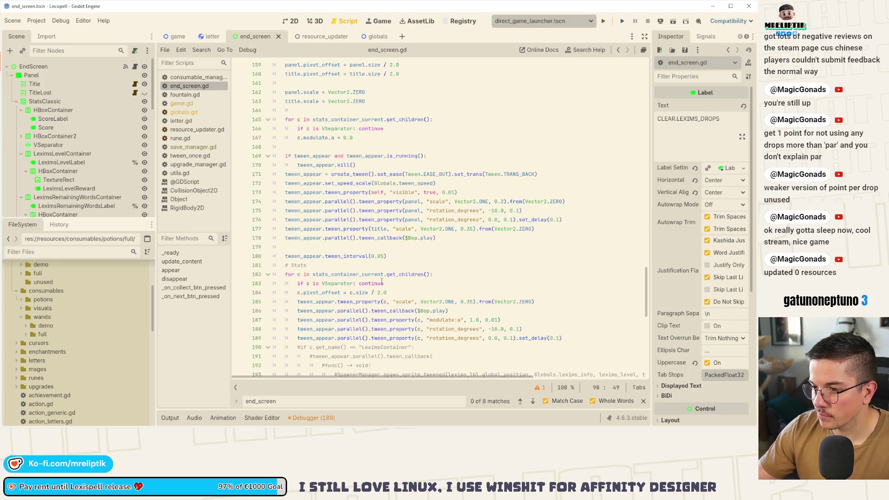
pyautogui.scroll(-2, 320, 283)
pyautogui.scroll(-4, 68, 175)
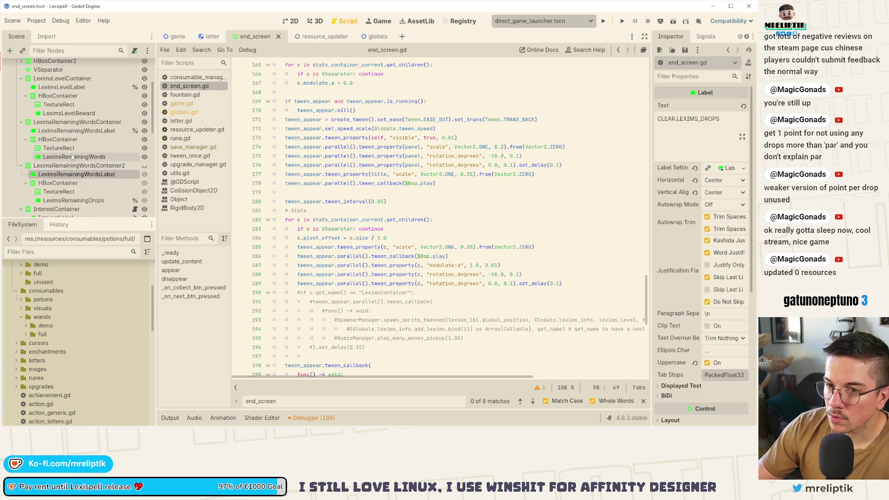
pyautogui.click(431, 234)
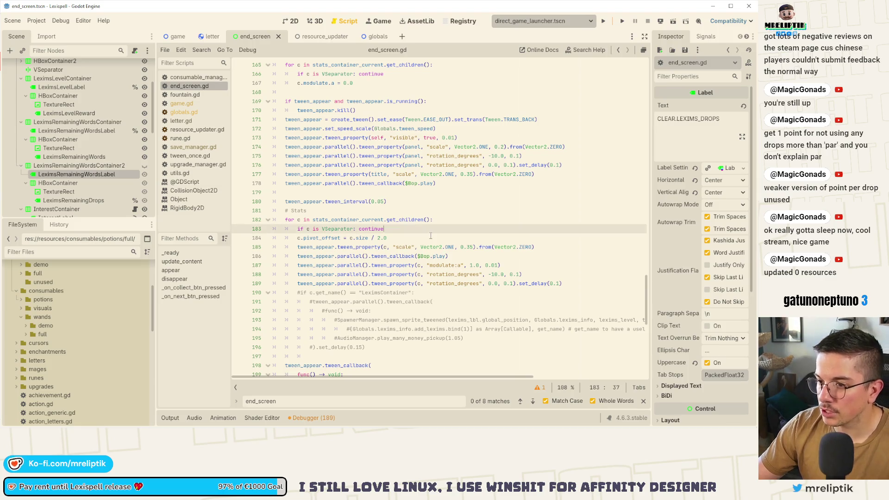
pyautogui.press('Return')
pyautogui.write('if c.visi')
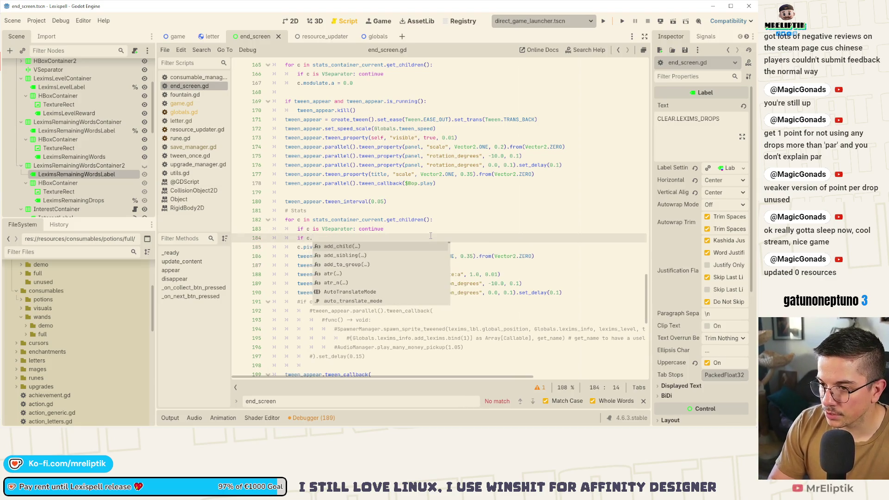
pyautogui.write('ble')
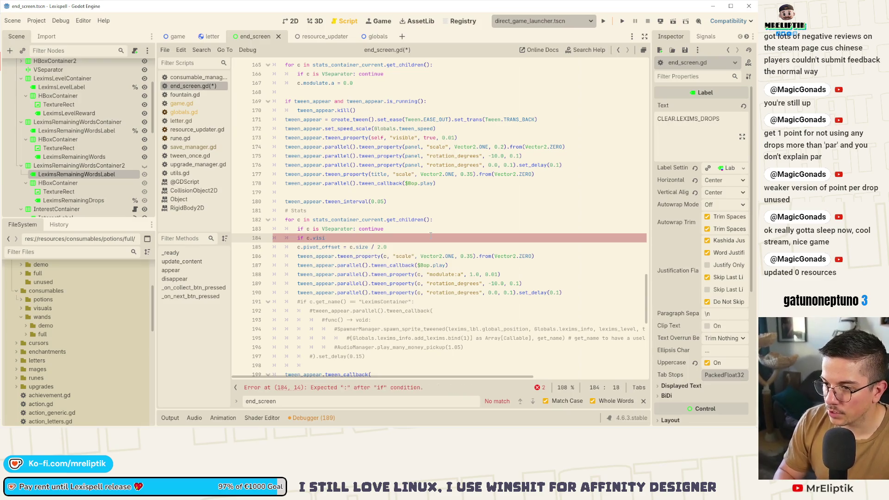
pyautogui.hotkey('ctrl', 'Left')
pyautogui.hotkey('ctrl', 'Left')
pyautogui.hotkey('ctrl', 'Left')
pyautogui.write('nor')
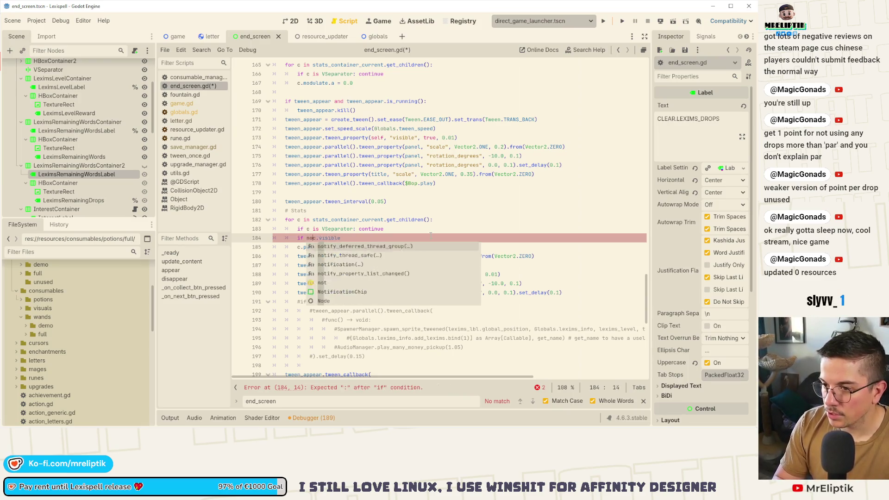
pyautogui.press('End')
pyautogui.write(': co')
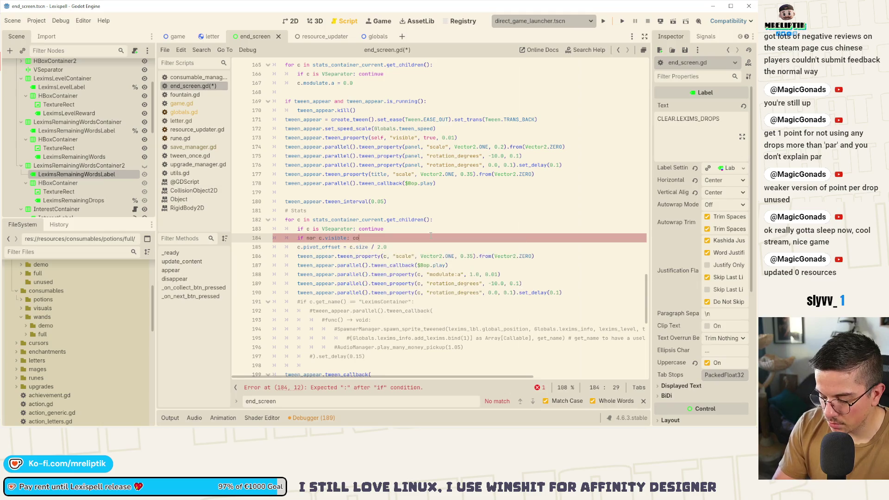
pyautogui.write('ntinue')
pyautogui.hotkey('ctrl', 's')
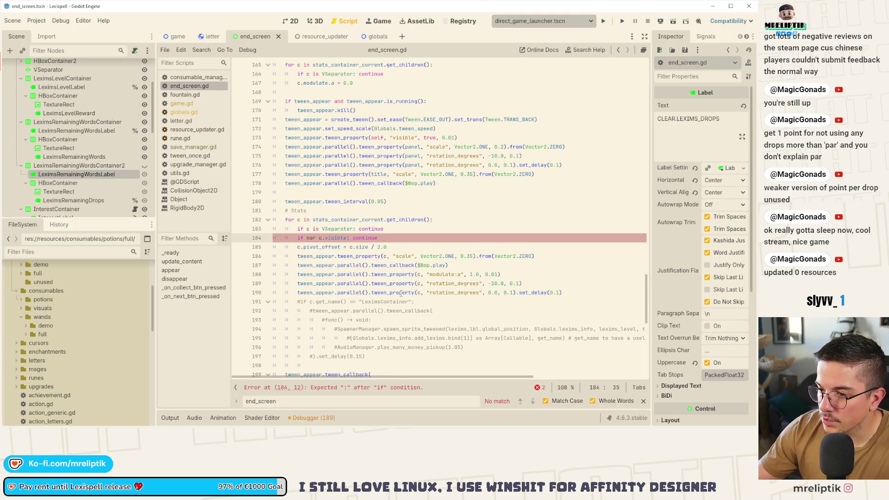
# Delete the commented-out callback block, correct 'nor' to 'not', and save end_screen.gd
pyautogui.moveTo(374, 356); pyautogui.dragTo(264, 303)
pyautogui.press('BackSpace')
pyautogui.press('BackSpace')
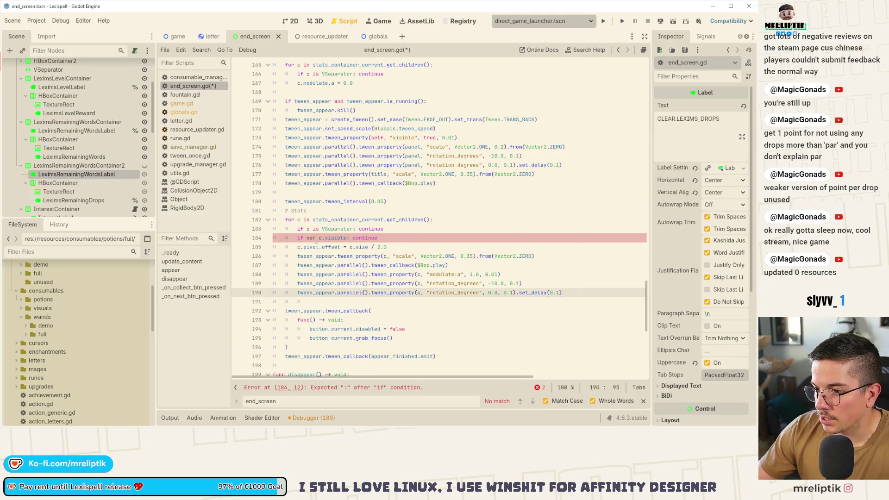
pyautogui.click(317, 238)
pyautogui.press('BackSpace')
pyautogui.write('t')
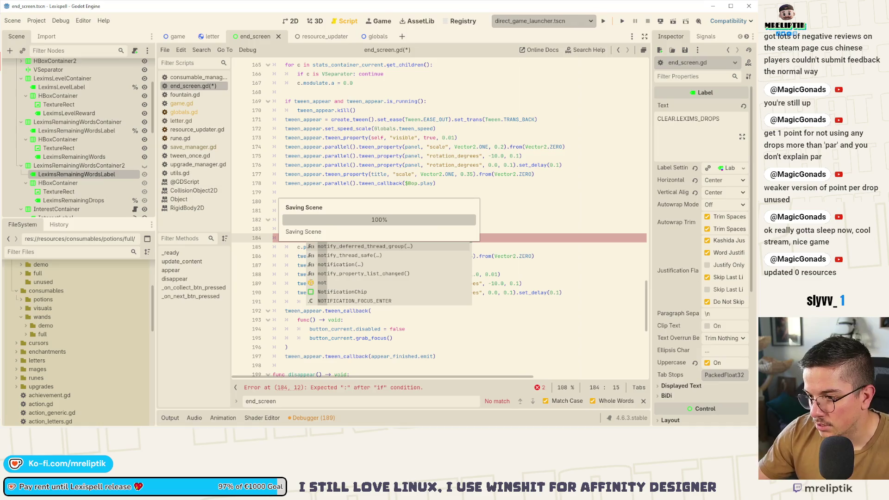
pyautogui.hotkey('ctrl', 's')
pyautogui.scroll(-4, 290, 333)
pyautogui.scroll(-6, 290, 333)
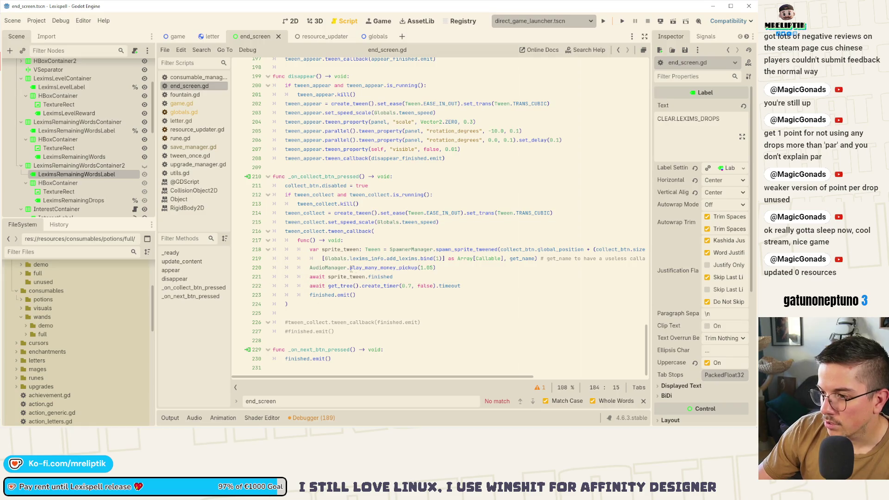
# In game.gd, search for end_screen and highlight where lexims_level is used
pyautogui.click(177, 37)
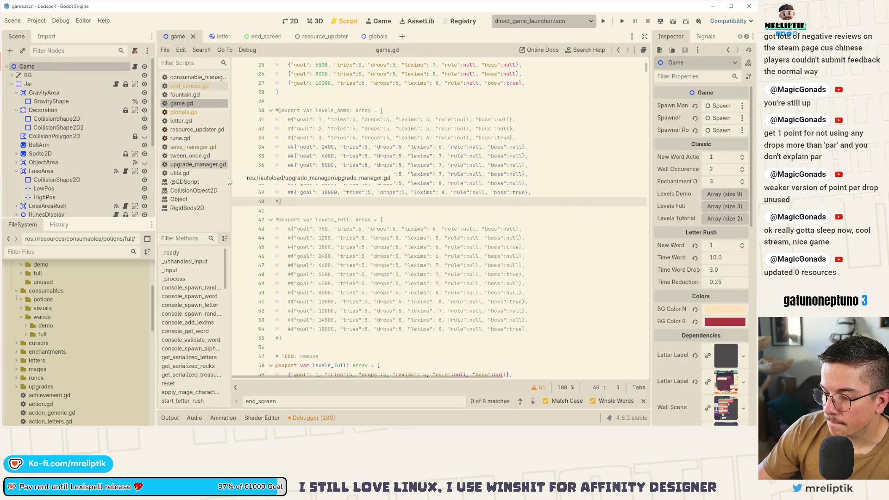
pyautogui.scroll(-5, 335, 247)
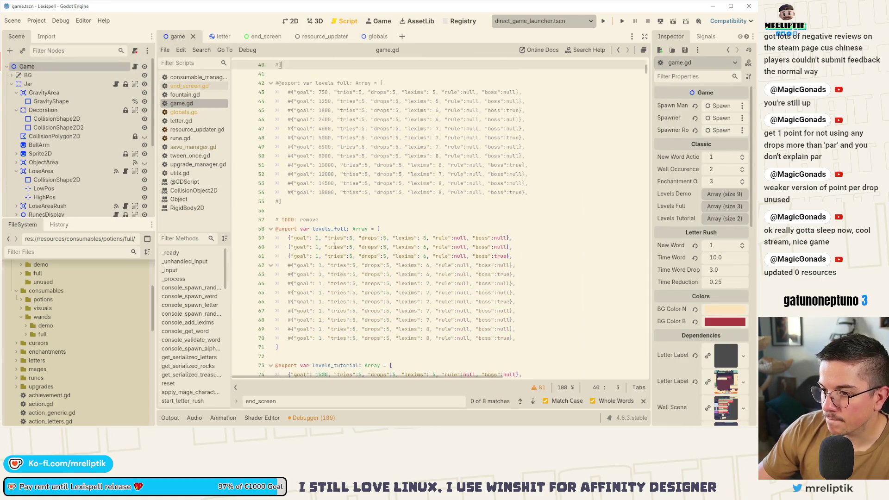
pyautogui.click(335, 247)
pyautogui.hotkey('ctrl', 'f')
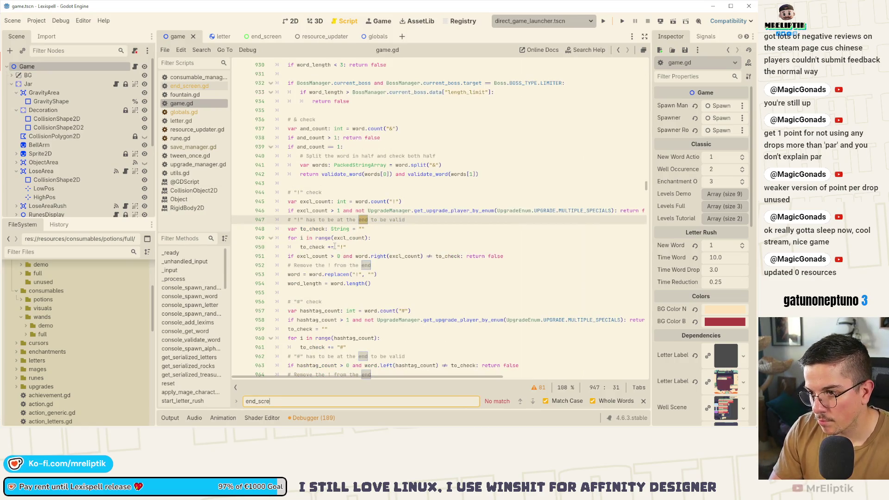
pyautogui.press('Return')
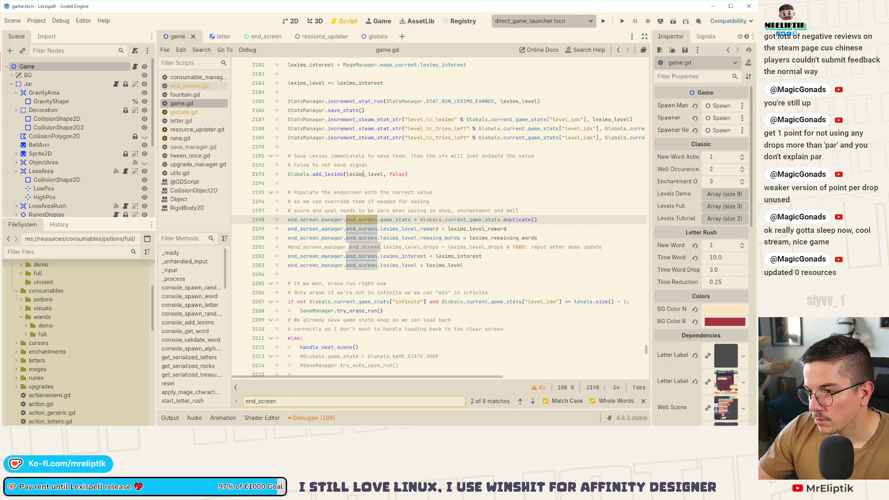
pyautogui.doubleClick(365, 174)
pyautogui.scroll(3, 386, 162)
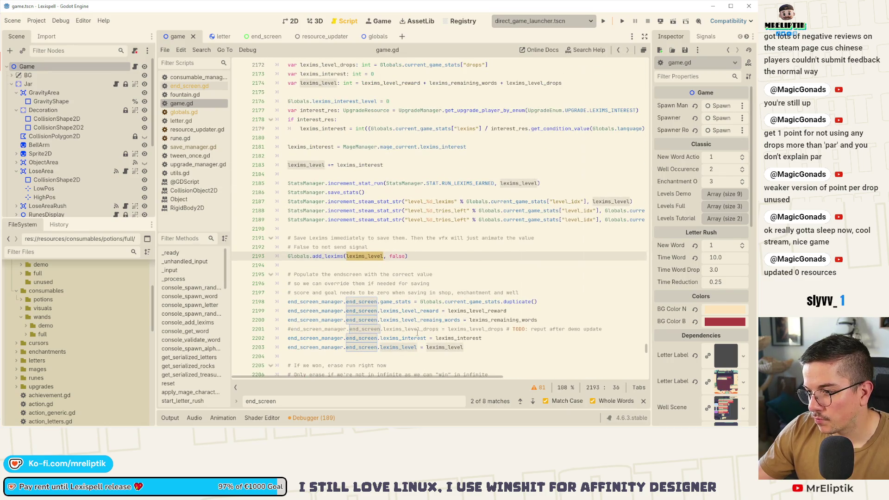
# Uncomment the drops assignment on line 2201, remove its trailing TODO comment, and save
pyautogui.click(403, 330)
pyautogui.click(356, 256)
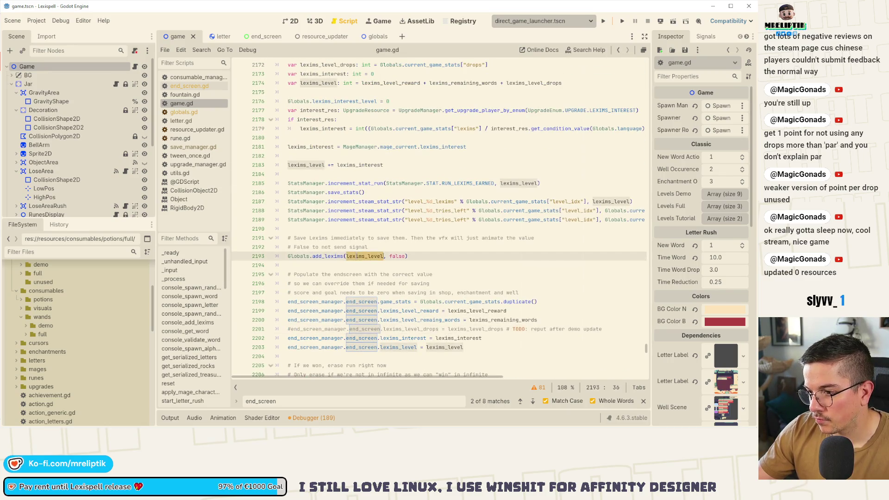
pyautogui.click(419, 329)
pyautogui.hotkey('ctrl', 'k')
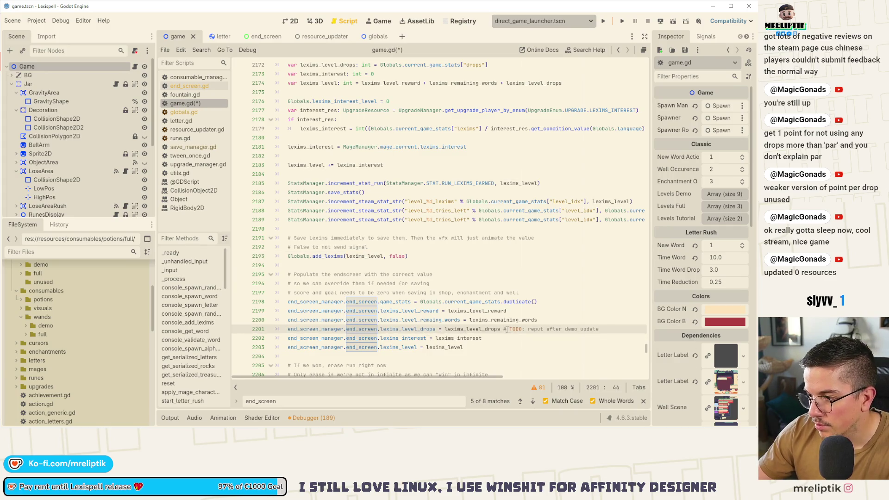
pyautogui.moveTo(502, 330); pyautogui.dragTo(602, 329)
pyautogui.hotkey('ctrl', 'c')
pyautogui.press('BackSpace')
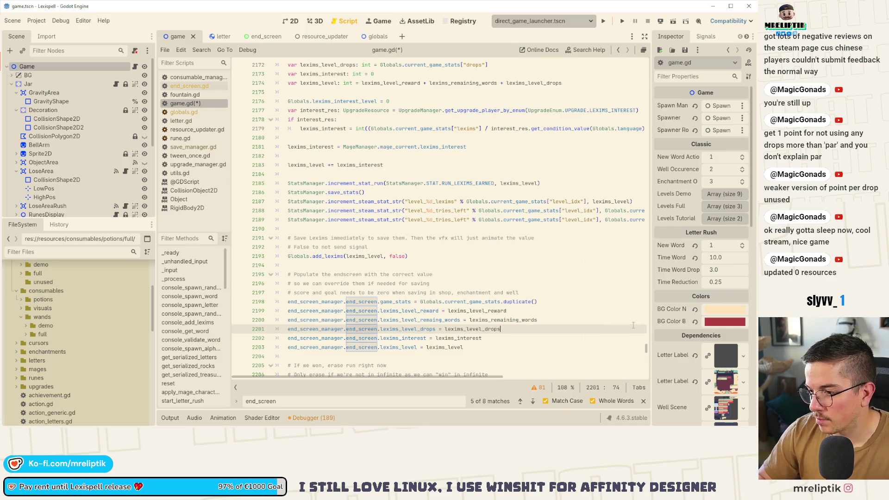
pyautogui.hotkey('ctrl', 's')
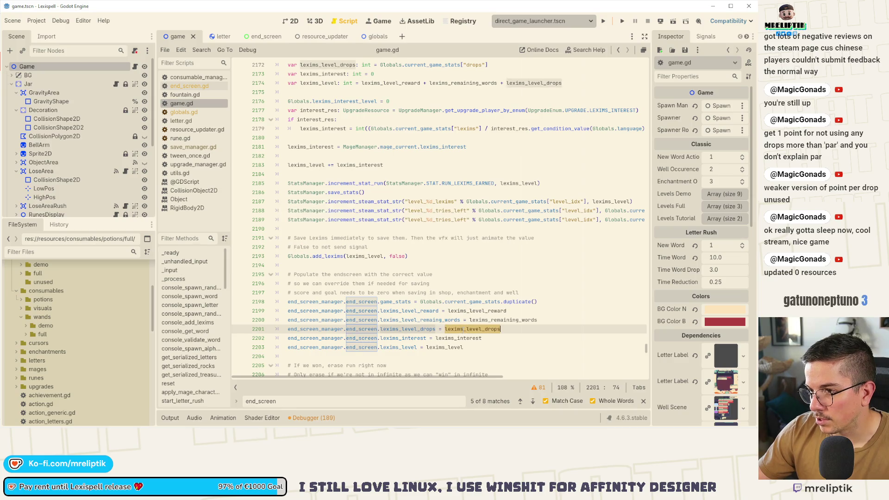
# Duplicate the lexims_level_drops declaration line
pyautogui.scroll(4, 452, 245)
pyautogui.click(490, 174)
pyautogui.hotkey('ctrl', 'shift', 'd')
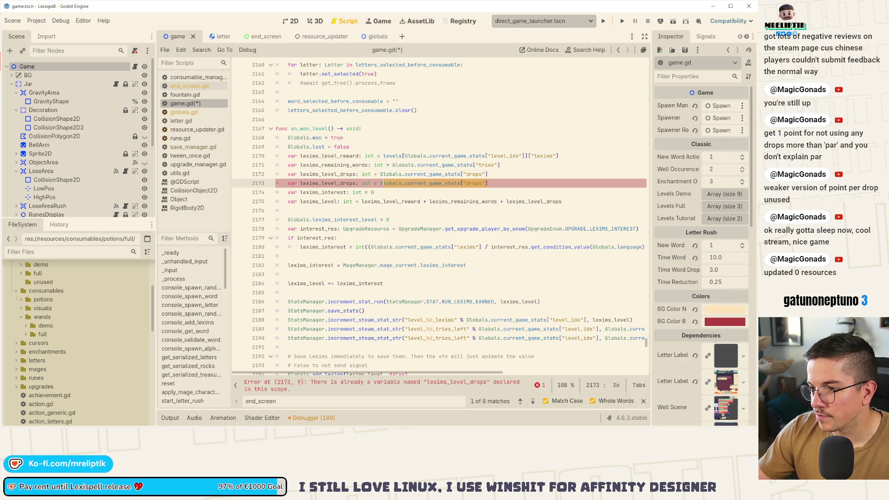
# Make the duplicated lexims_level_drops declaration assign 0
pyautogui.moveTo(487, 183); pyautogui.dragTo(380, 183)
pyautogui.write('>0')
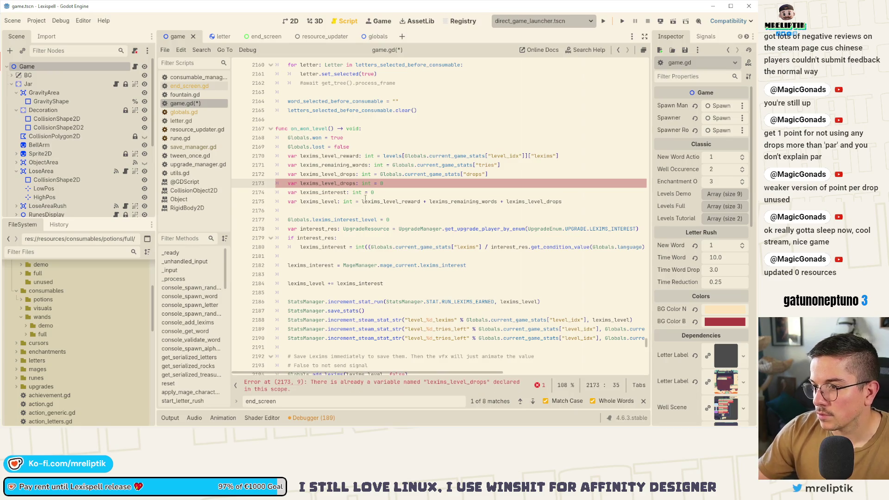
pyautogui.press('Up')
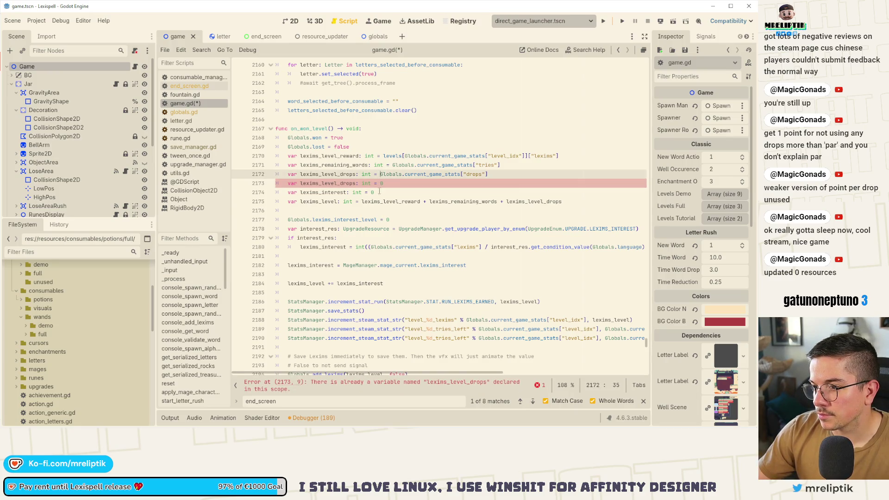
pyautogui.hotkey('ctrl', 'z')
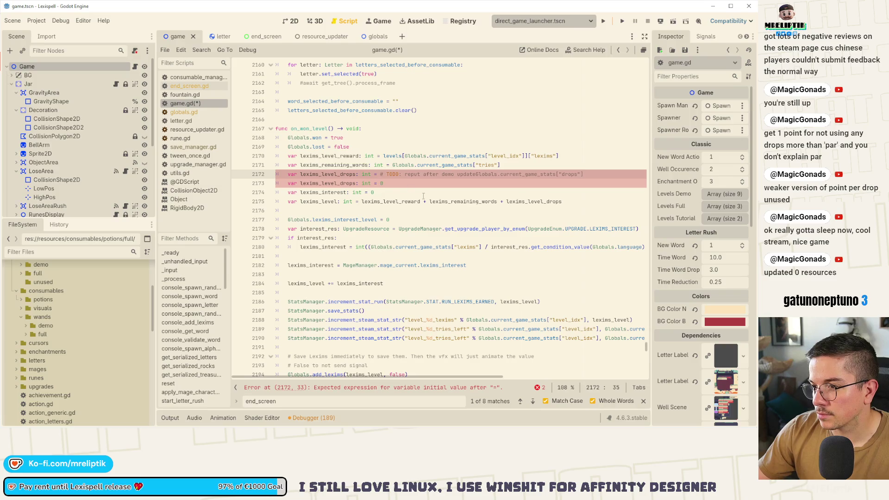
pyautogui.hotkey('ctrl', 'z')
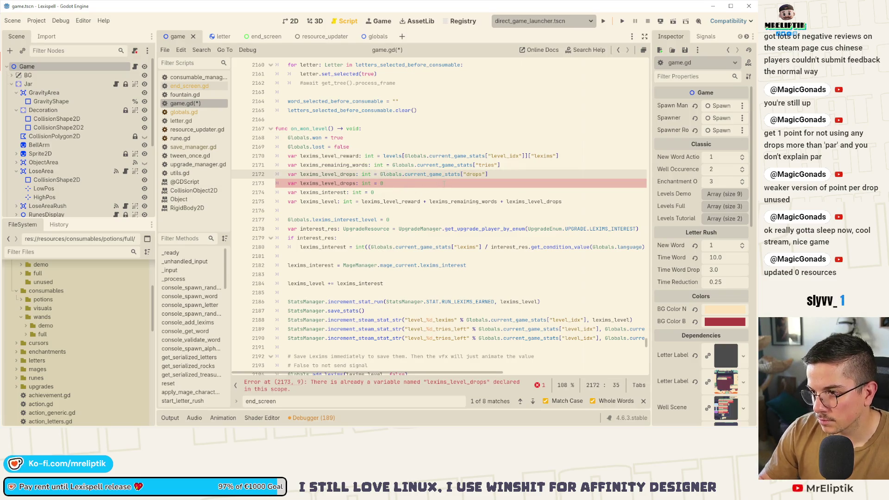
# Comment out the original drops lookup line, append its TODO note, and save game.gd
pyautogui.hotkey('ctrl', 'k')
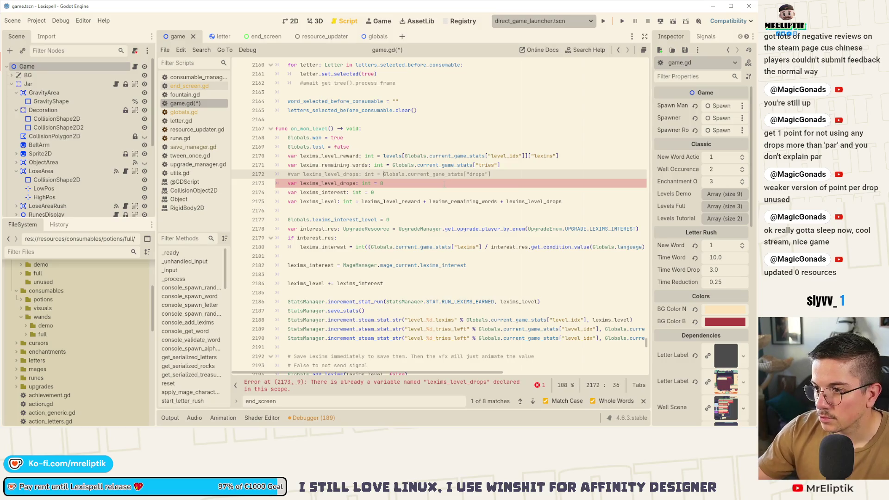
pyautogui.press('End')
pyautogui.hotkey('ctrl', 'v')
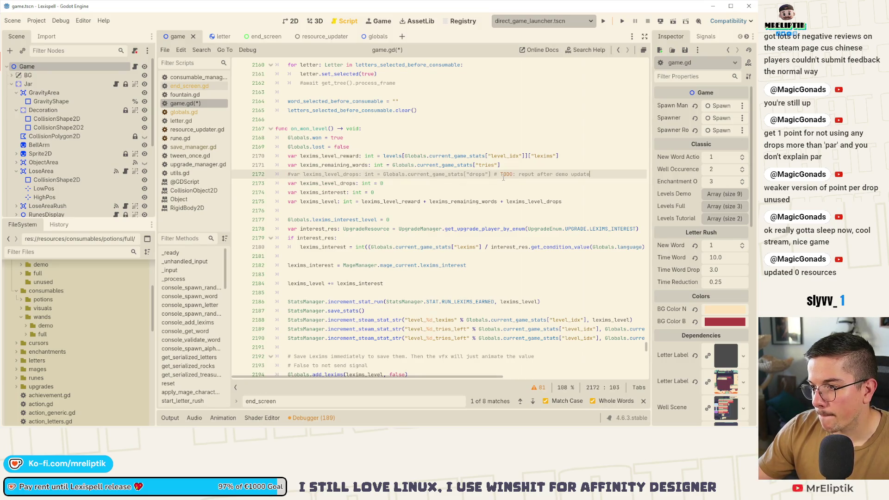
pyautogui.hotkey('ctrl', 's')
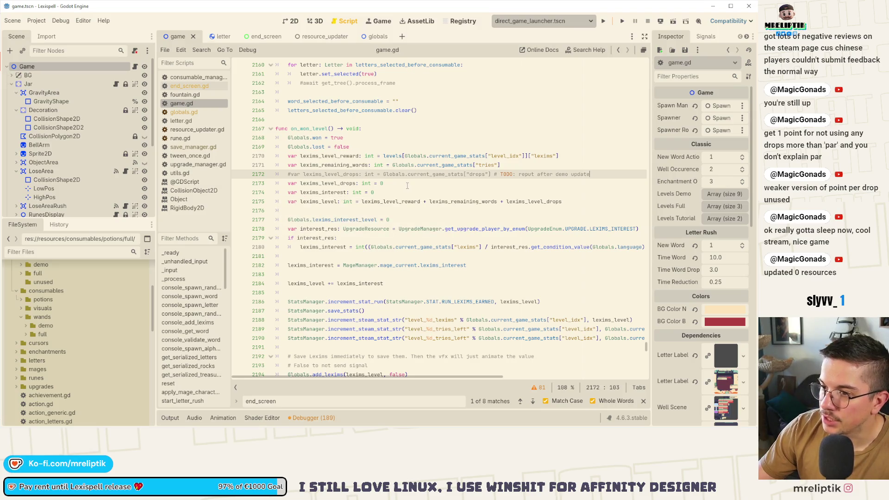
pyautogui.click(407, 186)
pyautogui.hotkey('alt', 'Tab')
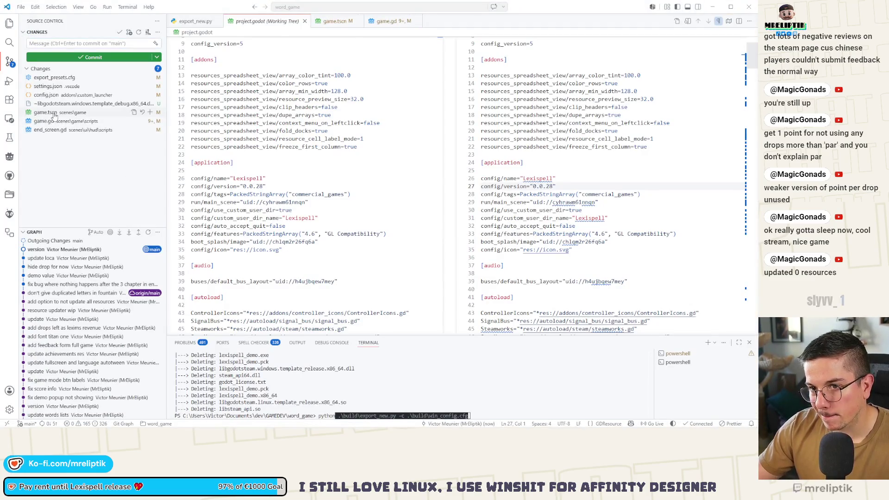
# Stage game.tscn, game.gd and end_screen.gd in Source Control
pyautogui.click(106, 113)
pyautogui.click(149, 113)
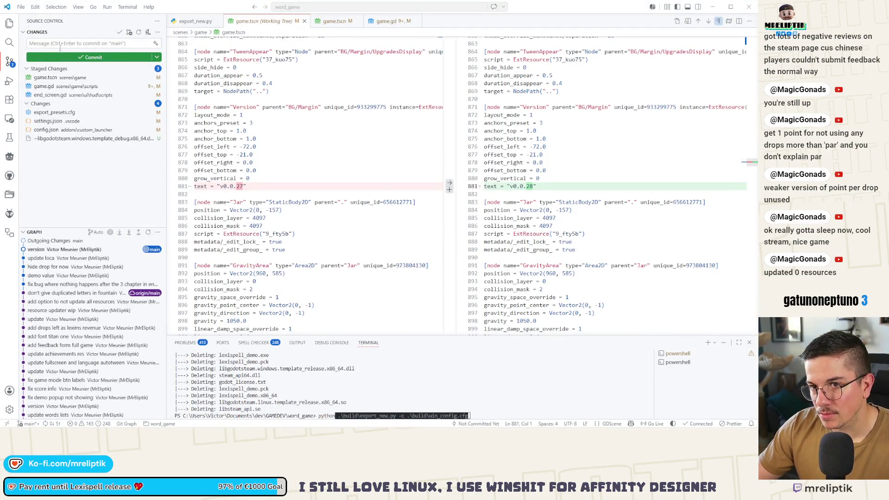
pyautogui.click(53, 78)
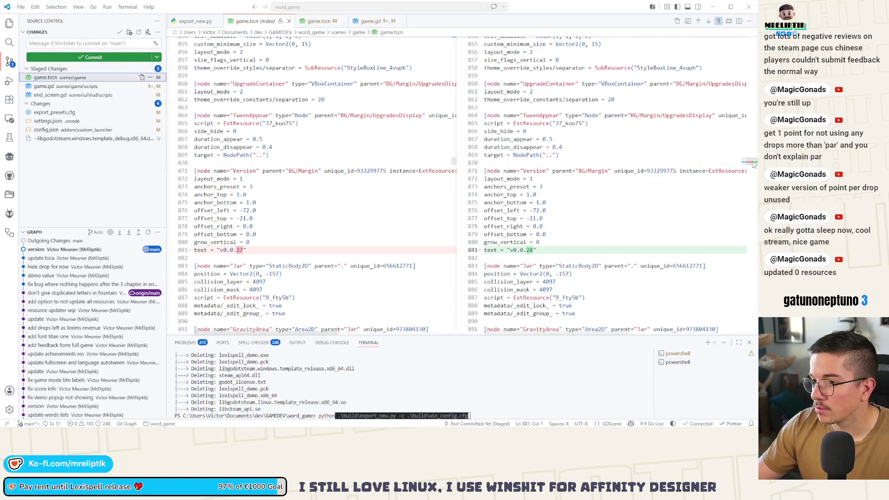
# Commit the staged changes as "don't put lexims drop" and sync
pyautogui.click(55, 42)
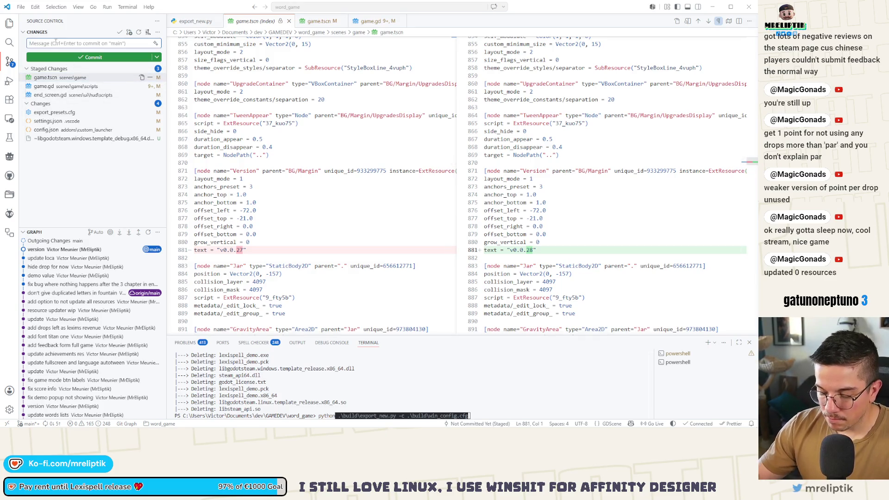
pyautogui.write("don't put")
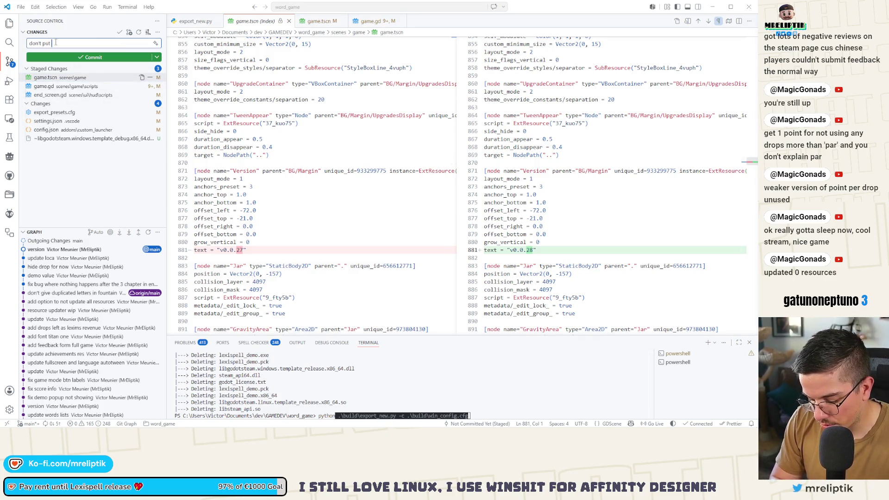
pyautogui.write('s in build')
pyautogui.hotkey('ctrl', 'Return')
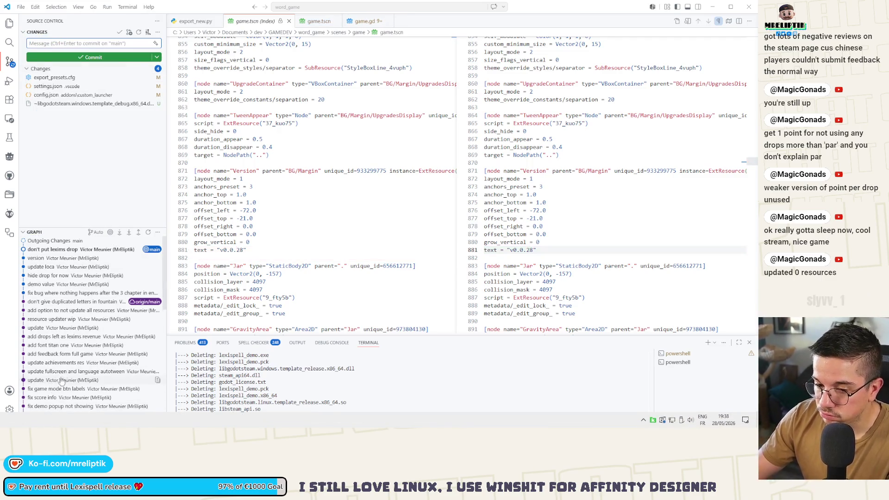
pyautogui.click(52, 424)
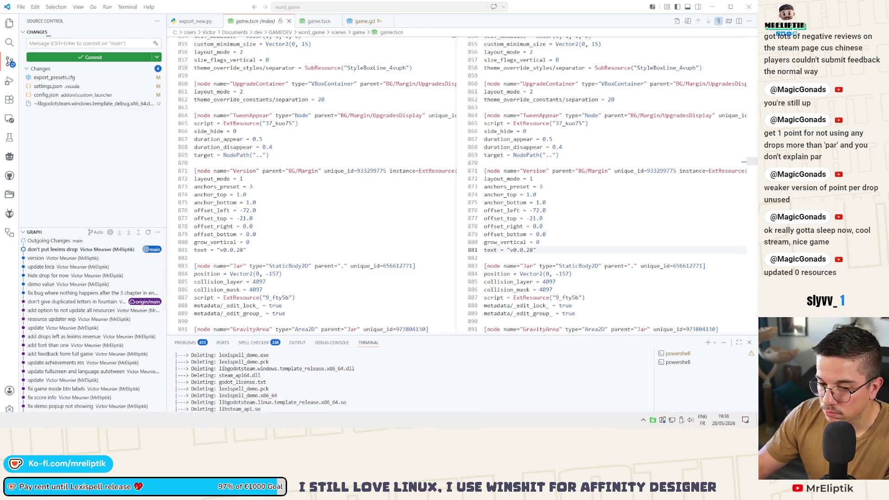
pyautogui.hotkey('alt', 'Tab')
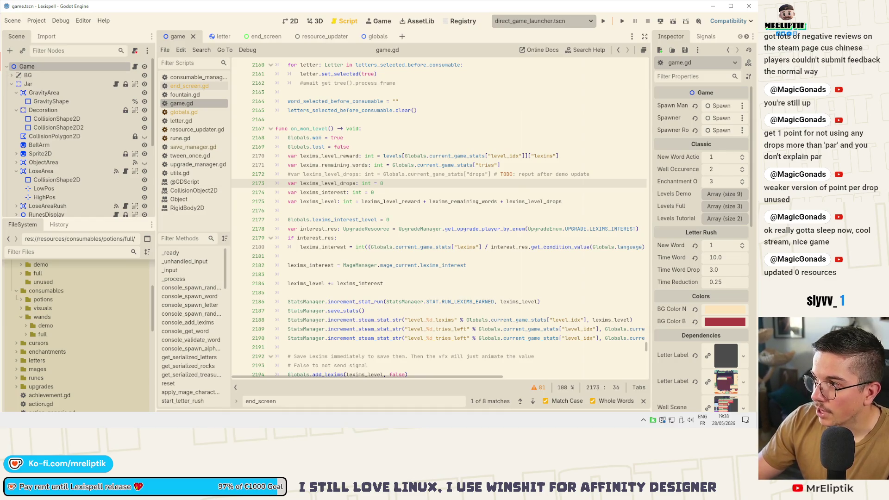
pyautogui.hotkey('alt', 'Tab')
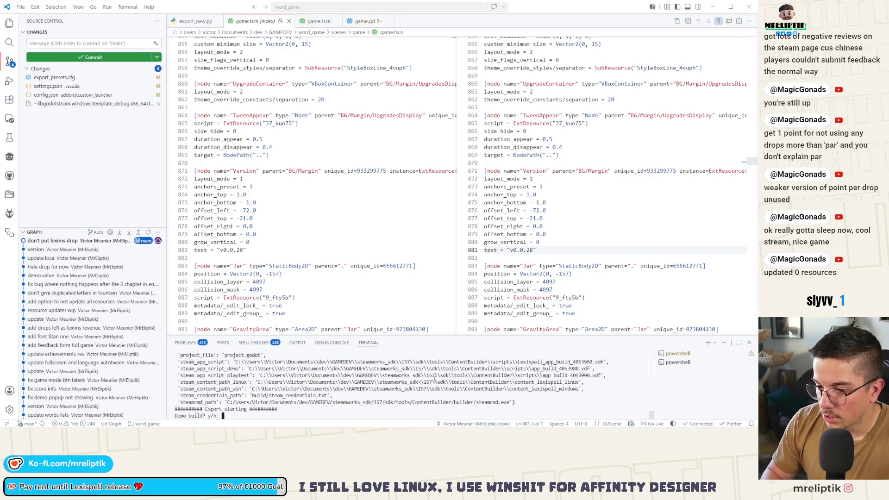
# Abort the export script, rerun it, and answer n then y at its prompts
pyautogui.write('t')
pyautogui.press('Return')
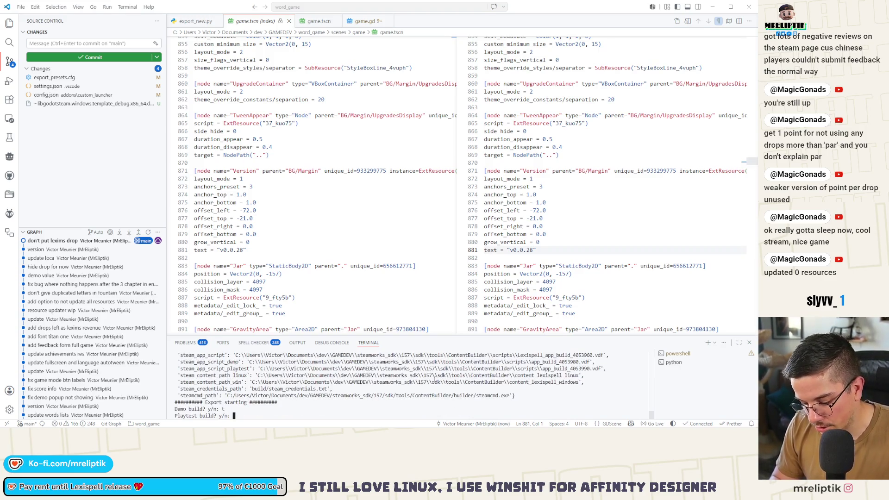
pyautogui.hotkey('ctrl', 'c')
pyautogui.press('Up')
pyautogui.press('Return')
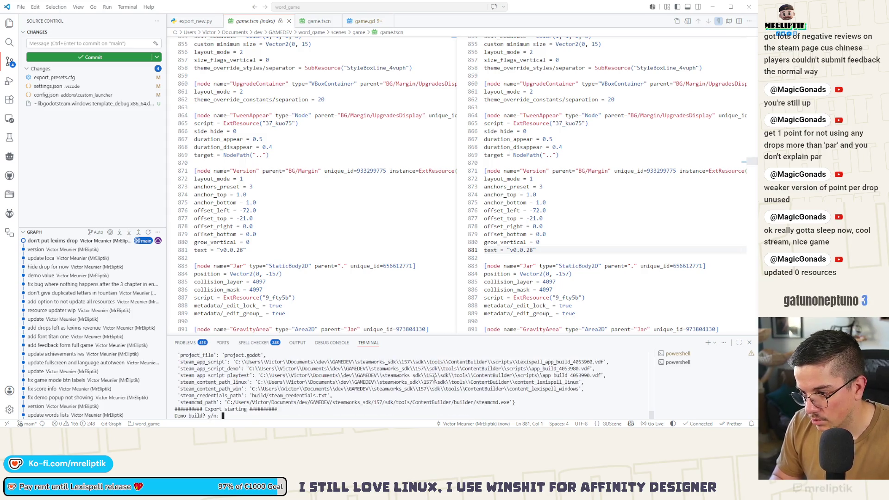
pyautogui.write('n')
pyautogui.press('Return')
pyautogui.write('y')
pyautogui.press('Return')
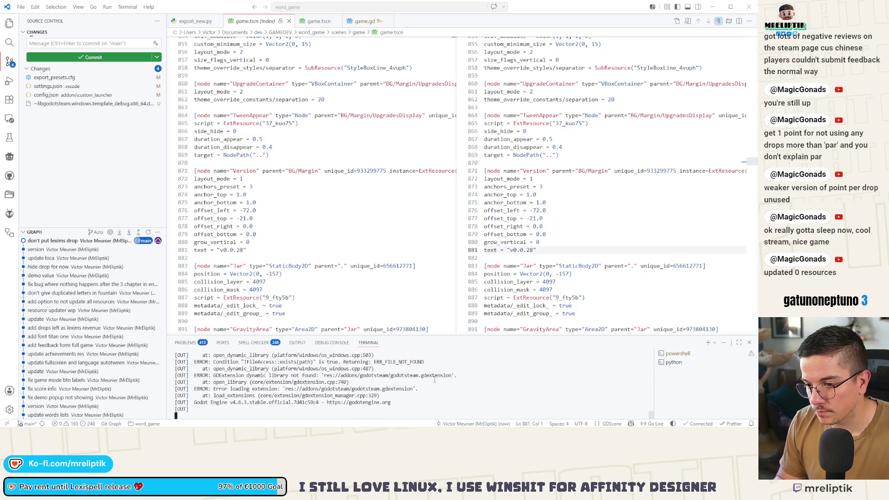
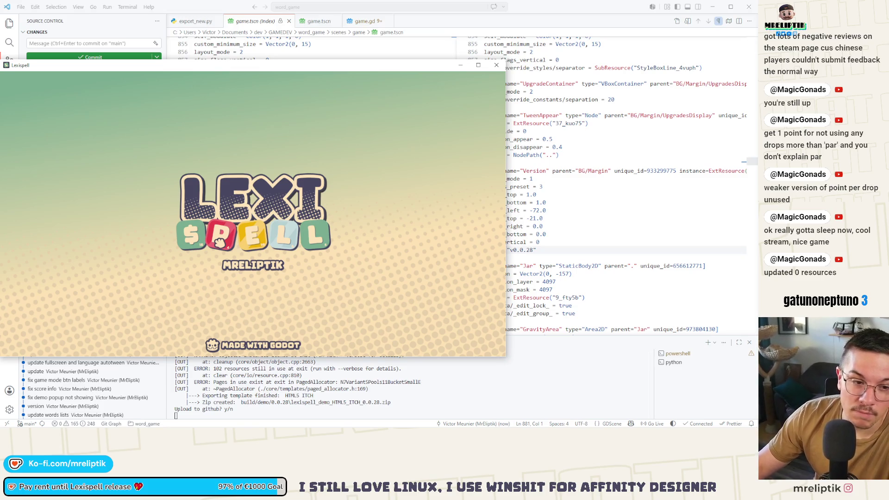
# Skip past the splash, Supported Inputs and welcome screens and open the game's Settings page
pyautogui.click(218, 240)
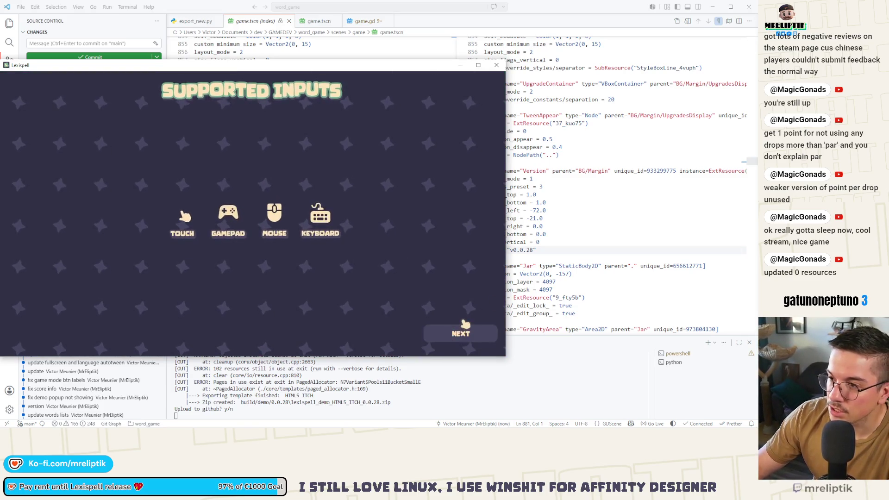
pyautogui.click(463, 329)
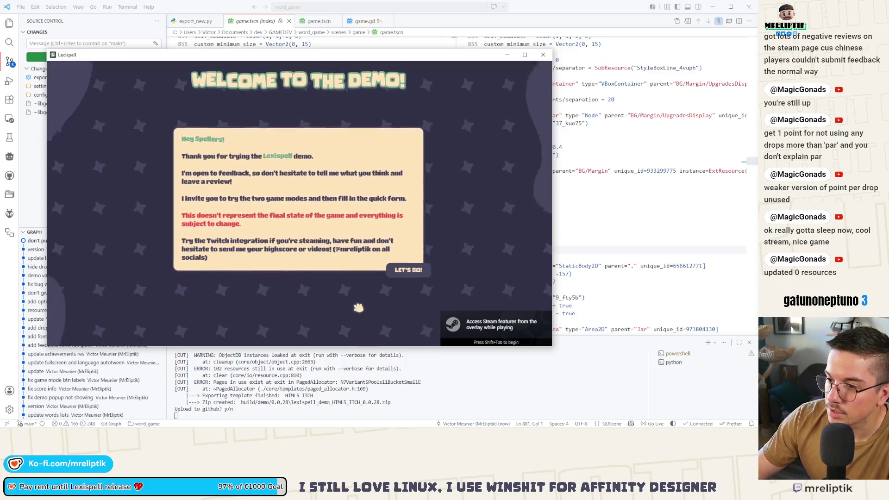
pyautogui.click(359, 308)
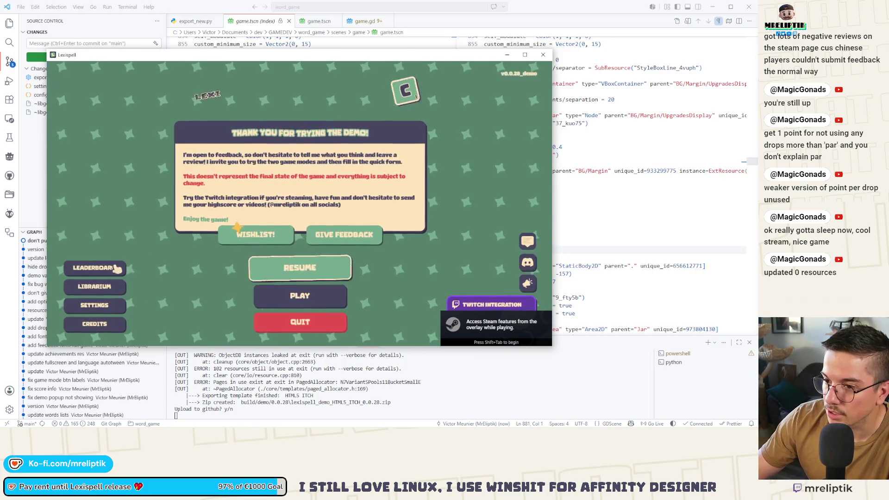
pyautogui.click(102, 305)
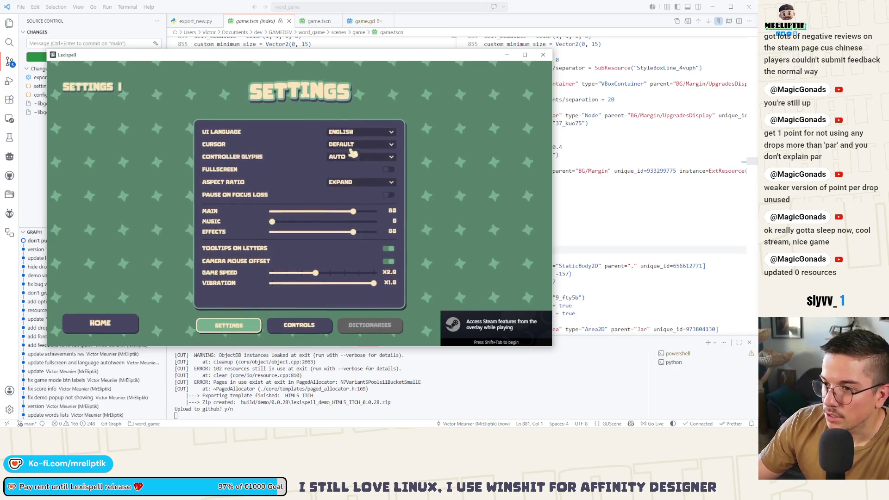
# Check the aspect ratio list, test Fullscreen on and off, leave it windowed, and return HOME
pyautogui.click(348, 182)
pyautogui.click(349, 184)
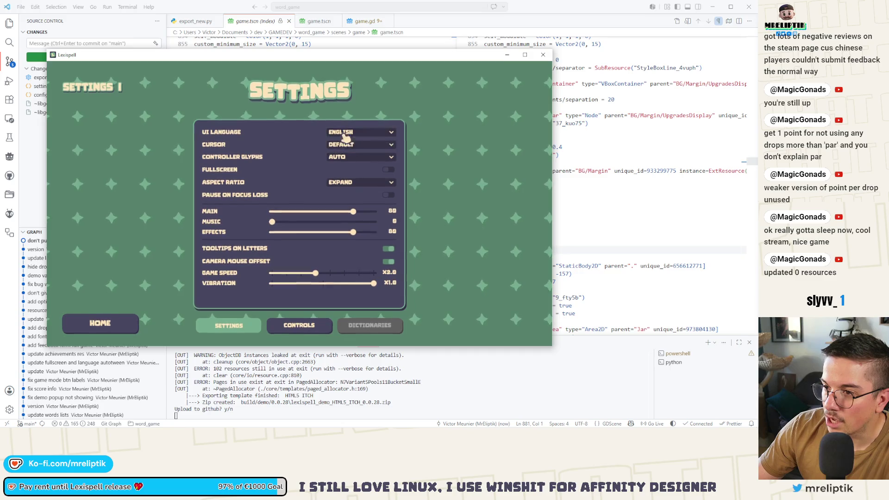
pyautogui.click(388, 171)
pyautogui.click(391, 172)
pyautogui.click(388, 171)
pyautogui.click(393, 173)
pyautogui.click(393, 171)
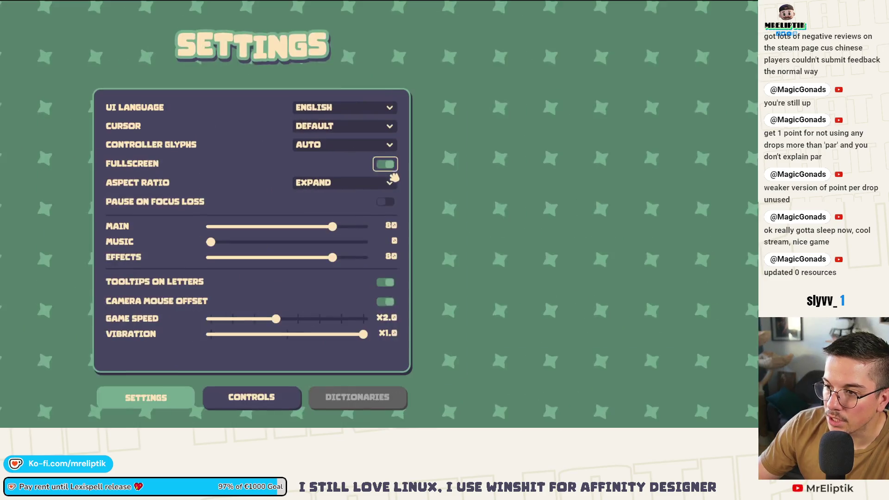
pyautogui.click(391, 170)
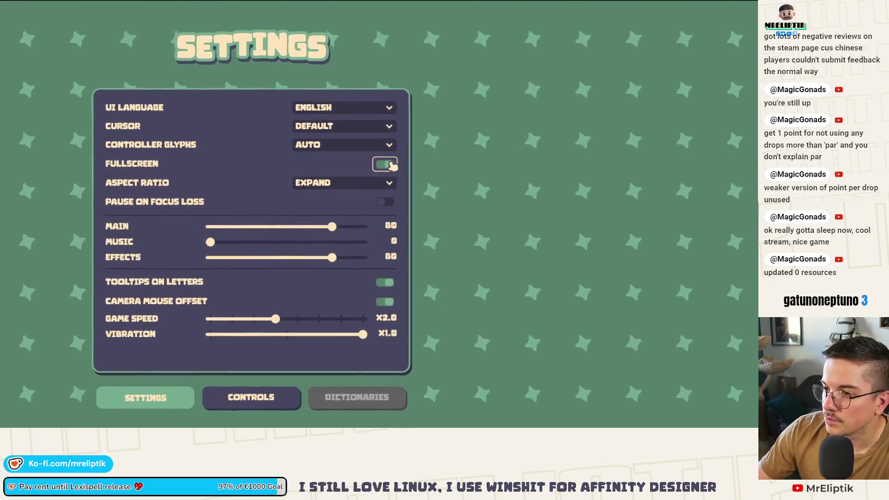
pyautogui.click(386, 165)
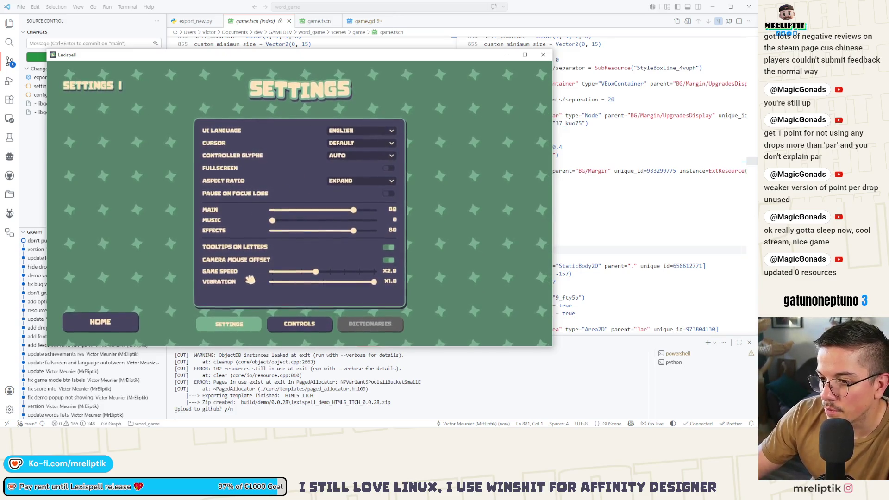
pyautogui.click(103, 322)
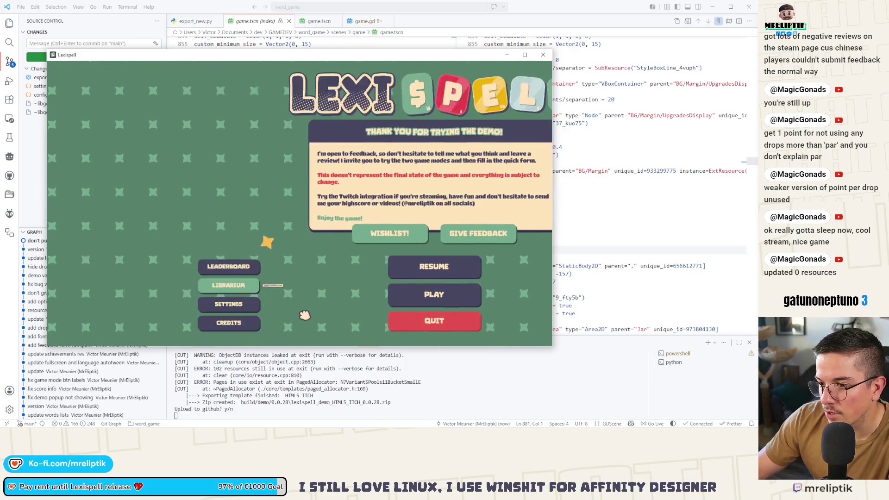
# Look over the achievements list in the Librarium
pyautogui.click(229, 285)
pyautogui.click(299, 325)
pyautogui.moveTo(322, 161)
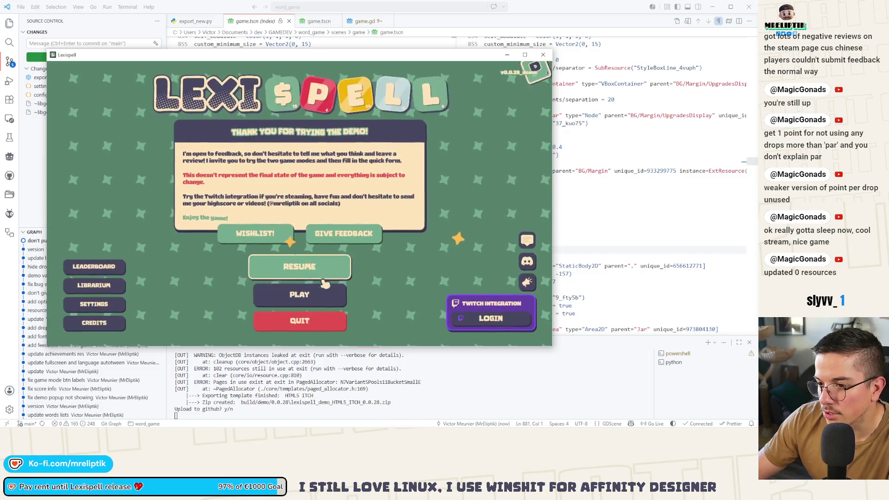
# Start a new Classic Craft run with the Triangus mage and enter Chapter 1
pyautogui.click(308, 297)
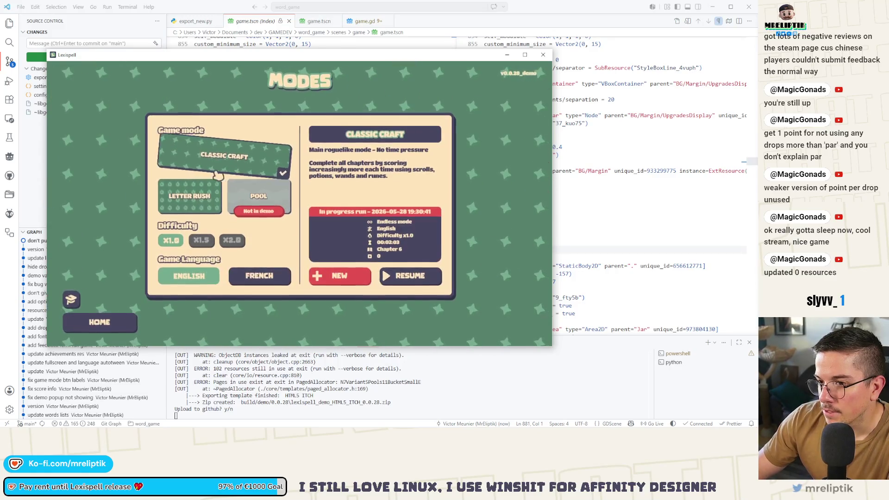
pyautogui.click(338, 277)
pyautogui.click(304, 266)
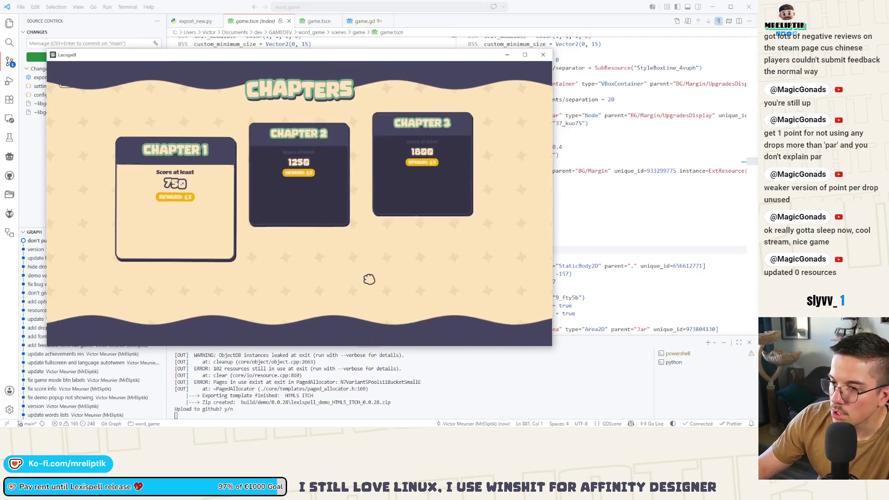
pyautogui.click(205, 236)
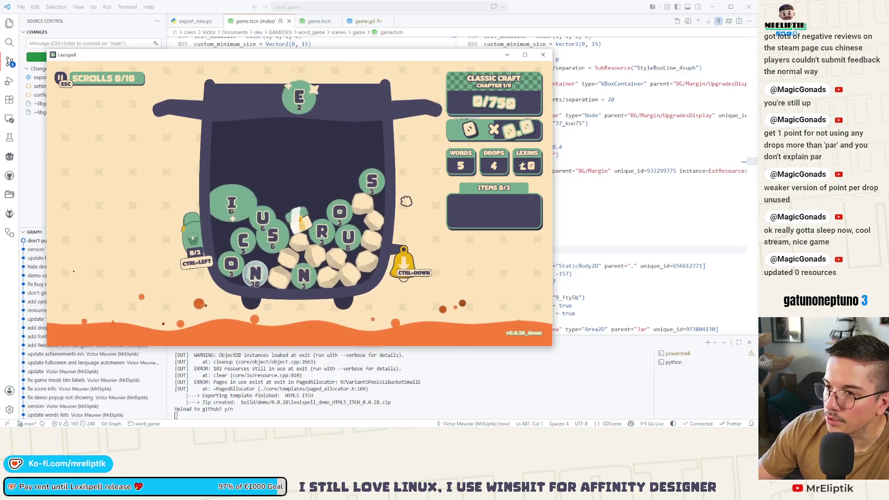
# Spell SURE, ring the bell for an extra letter, extend it to NURSES and submit
pyautogui.write('sure')
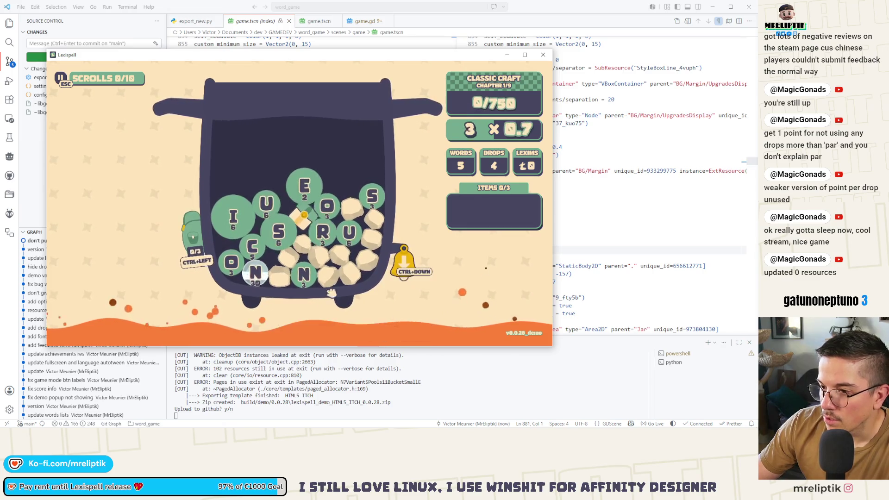
pyautogui.click(394, 269)
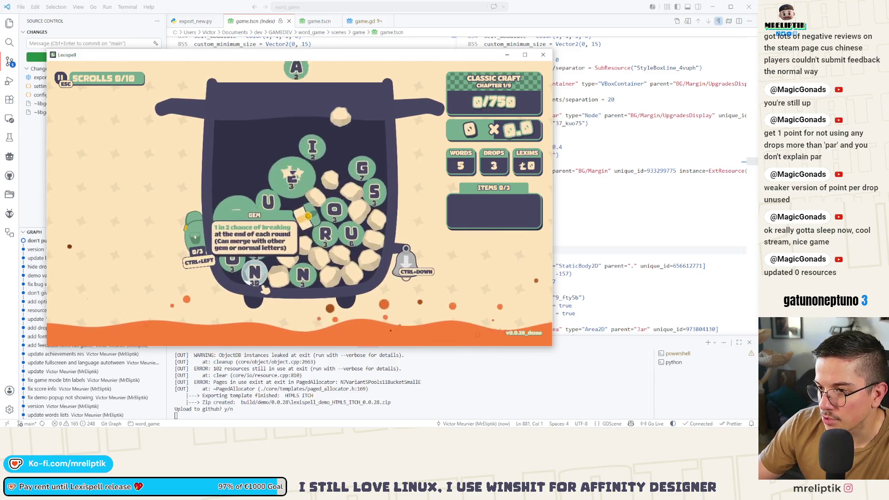
pyautogui.write('n')
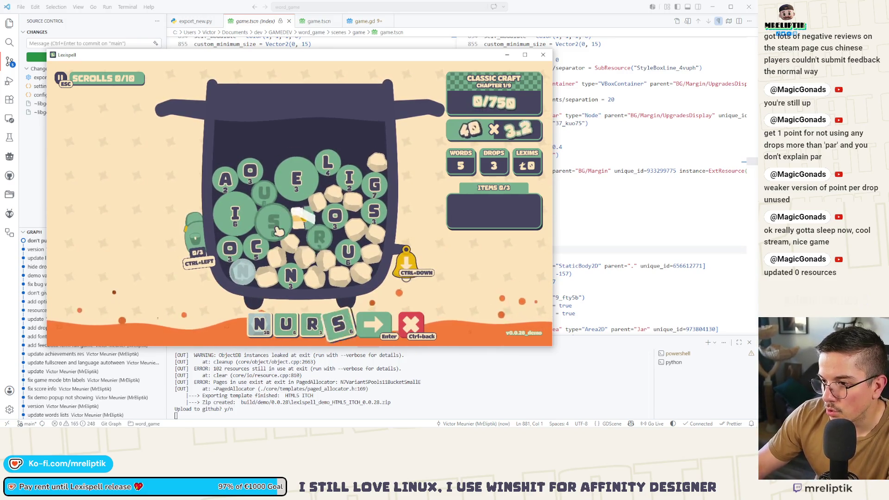
pyautogui.write('es')
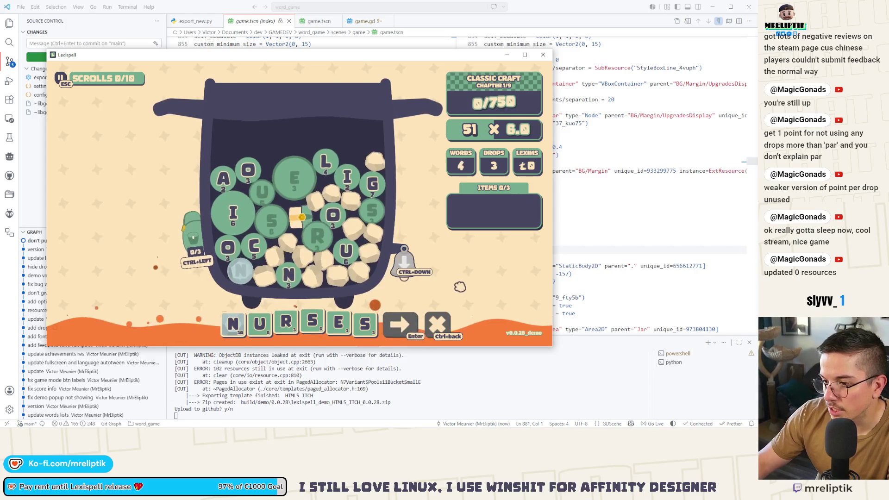
pyautogui.press('Return')
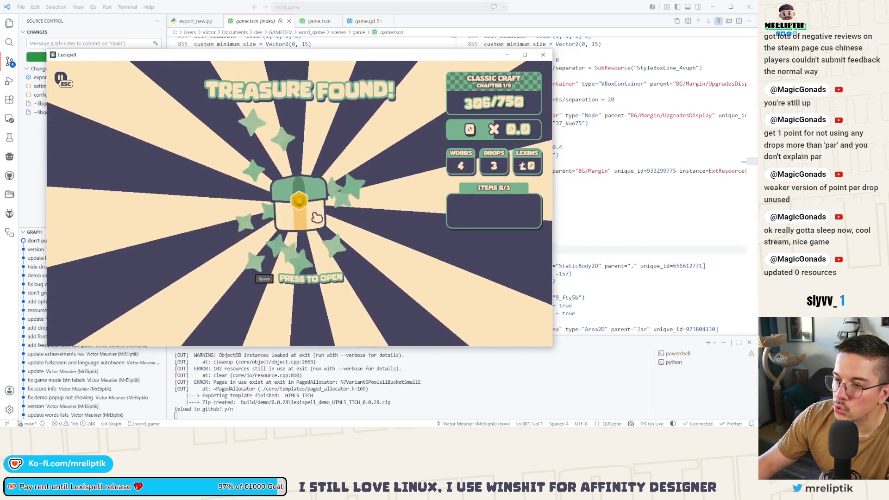
# Open the treasure chest, then spell CALD and clear it from the tray
pyautogui.press('space')
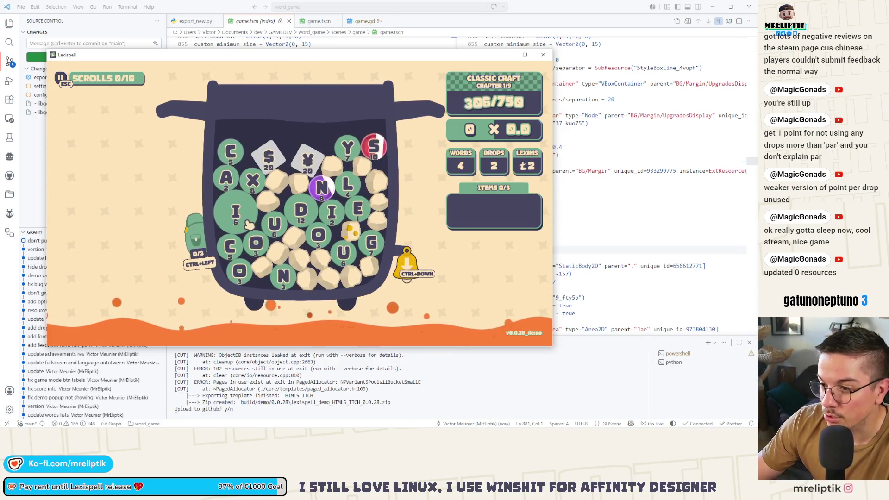
pyautogui.click(232, 181)
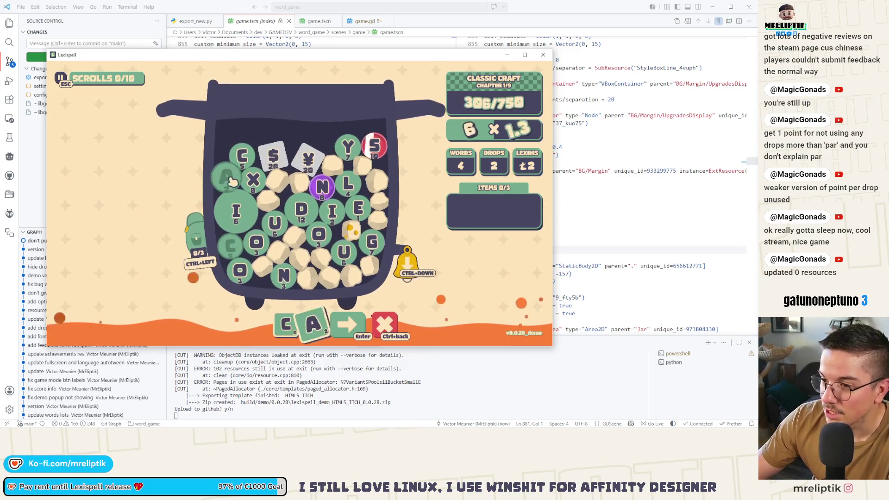
pyautogui.click(350, 187)
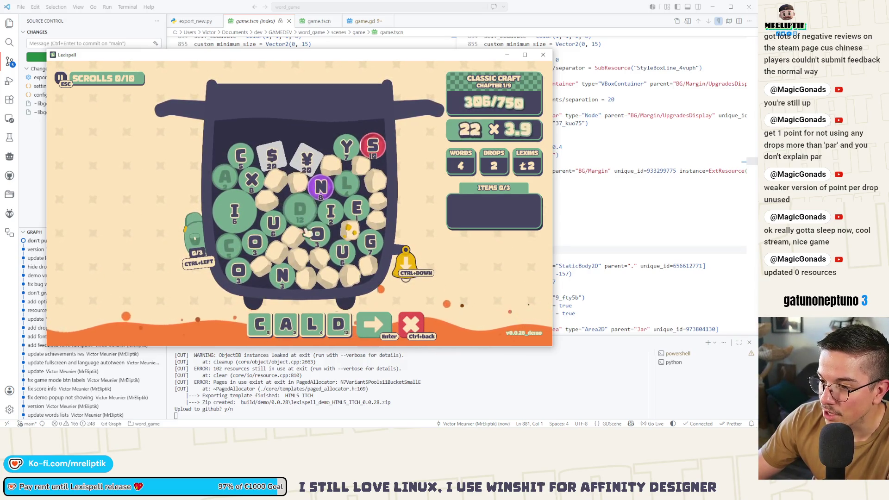
pyautogui.hotkey('ctrl', 'BackSpace')
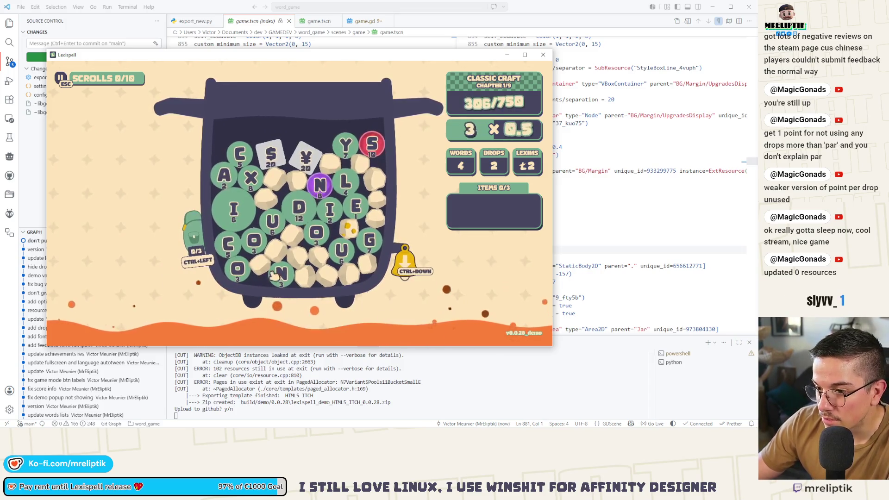
# Build the word $EX¥ from the $, E, X and ¥ tiles and submit it
pyautogui.click(271, 155)
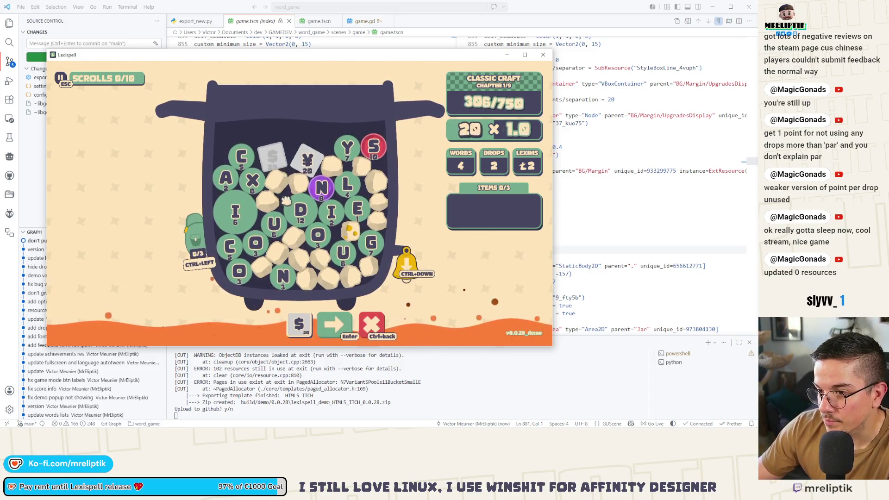
pyautogui.click(361, 211)
pyautogui.click(251, 180)
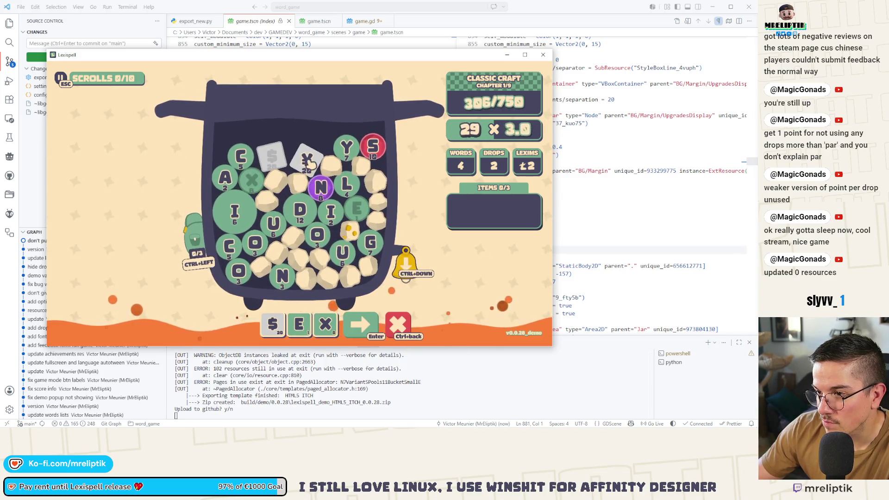
pyautogui.click(306, 160)
pyautogui.click(372, 157)
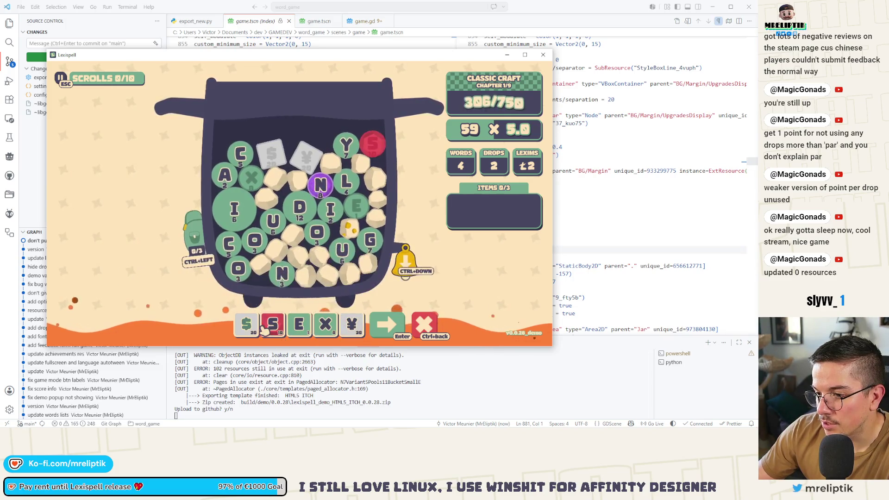
pyautogui.click(268, 332)
pyautogui.press('Return')
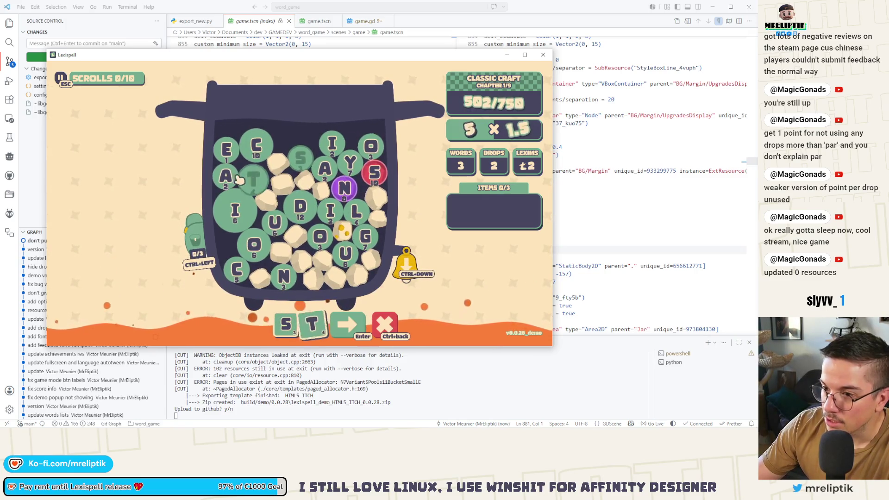
# Discard STA and assemble CTAYING from the C, T, A, Y, I, N and G gems
pyautogui.click(238, 179)
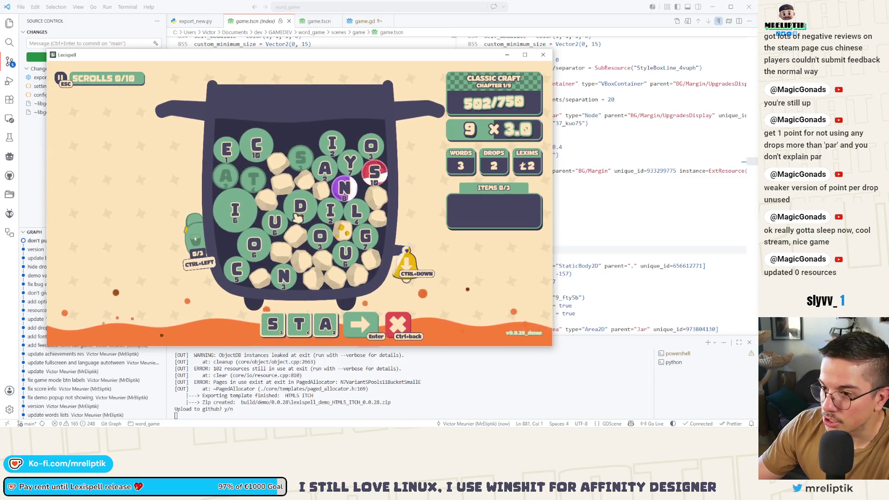
pyautogui.click(407, 326)
pyautogui.click(256, 146)
pyautogui.click(261, 180)
pyautogui.click(227, 179)
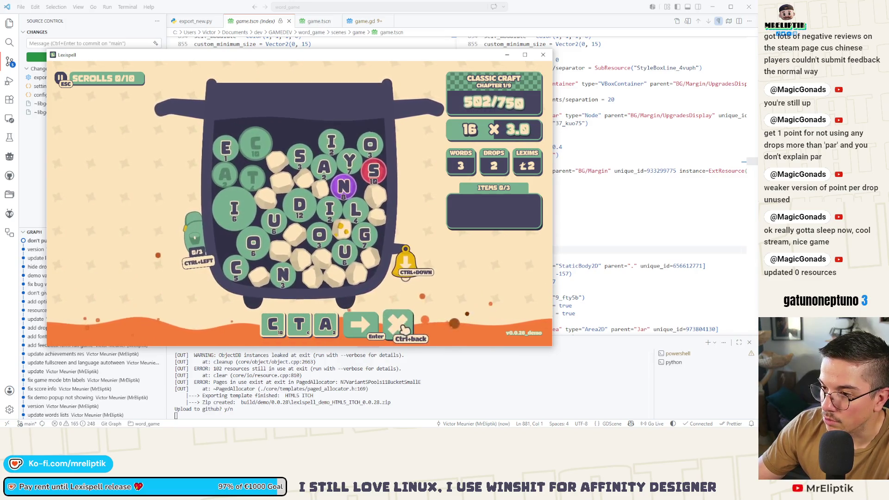
pyautogui.click(348, 162)
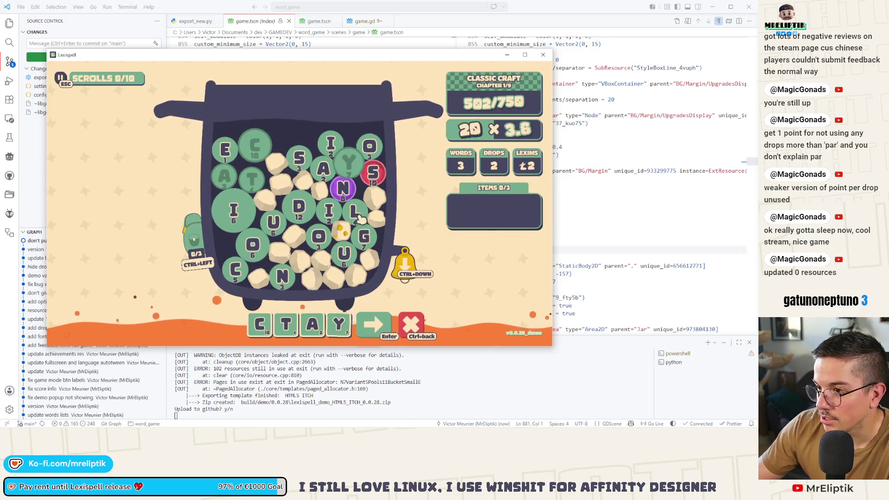
pyautogui.click(331, 144)
pyautogui.click(283, 275)
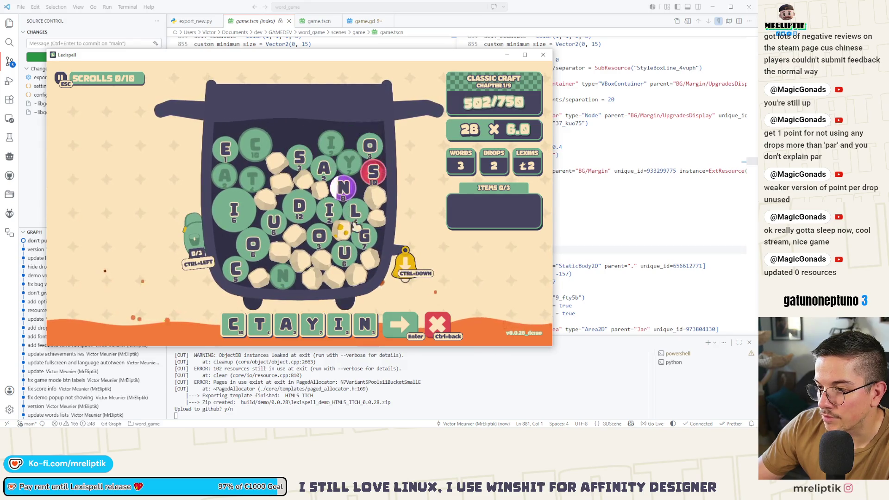
pyautogui.click(364, 236)
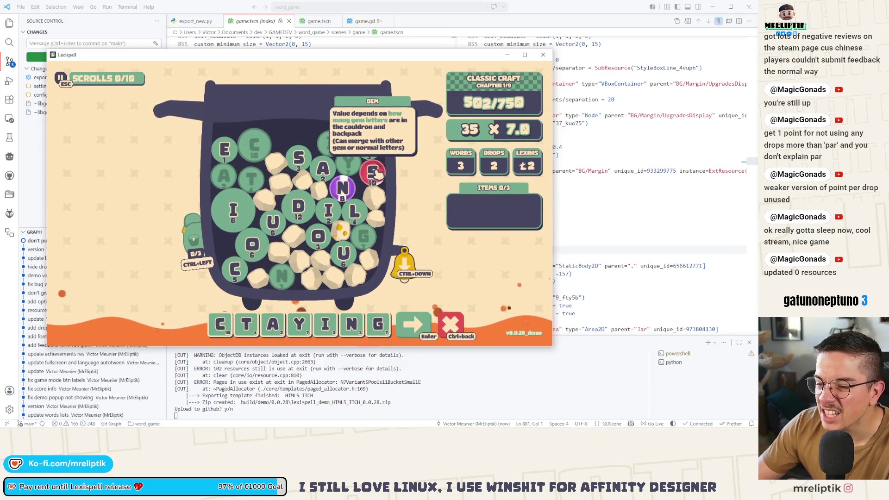
# Rework the tray to STAYING by dropping the leading C and trailing S, then submit
pyautogui.click(301, 159)
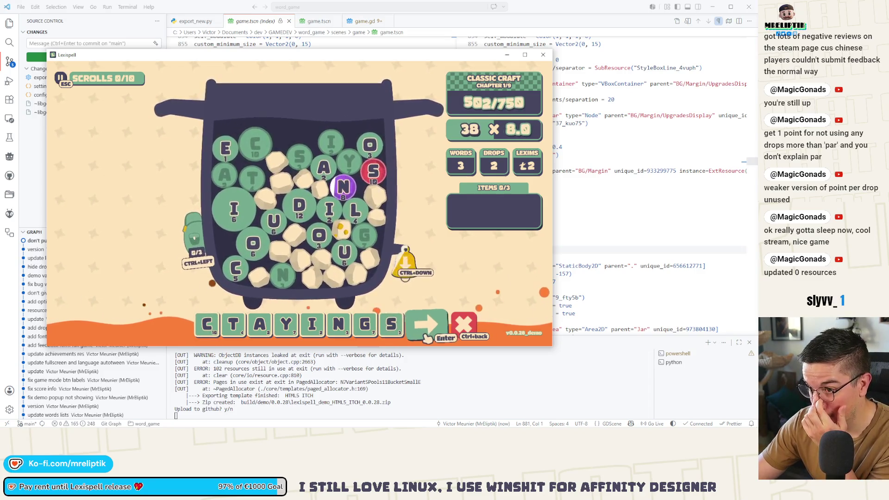
pyautogui.click(210, 326)
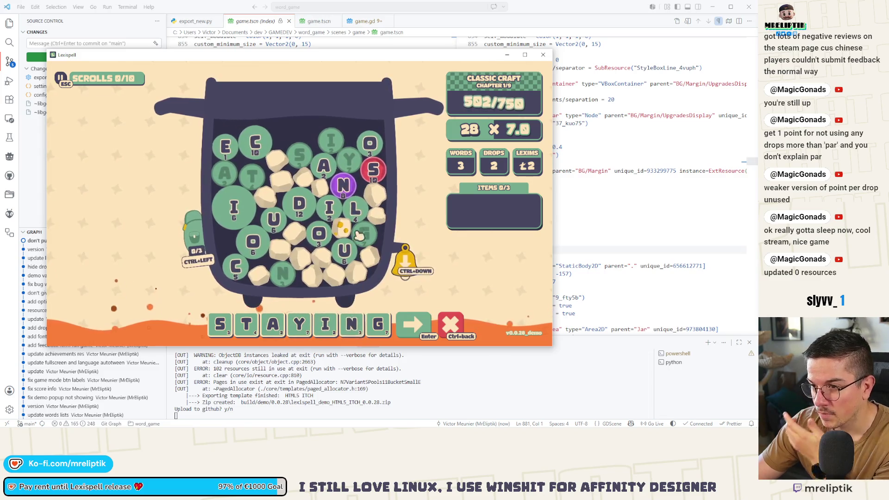
pyautogui.click(350, 187)
pyautogui.click(374, 178)
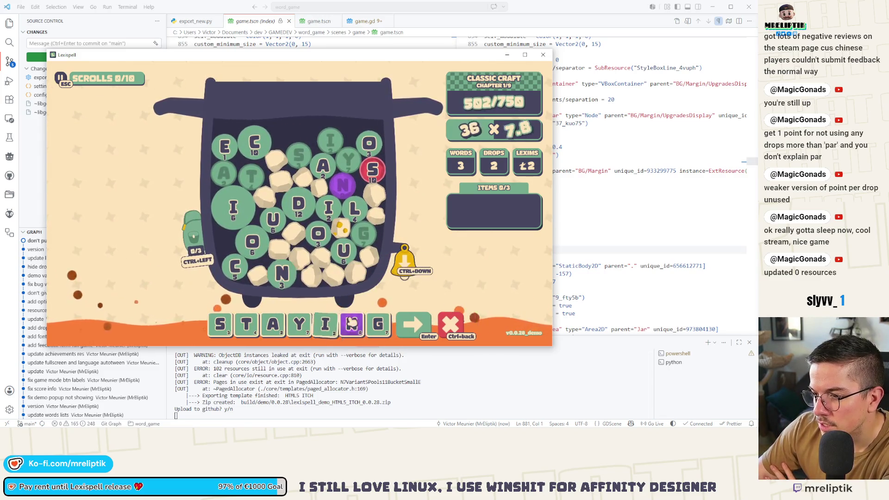
pyautogui.click(393, 331)
pyautogui.press('Return')
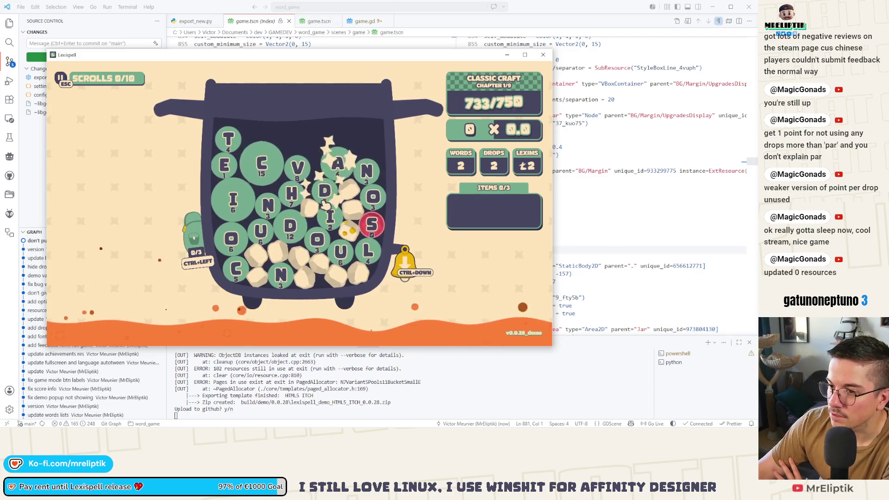
# Spell TEA, use the bag item, submit it, and continue from the results to the shop
pyautogui.click(250, 148)
pyautogui.click(225, 166)
pyautogui.click(339, 165)
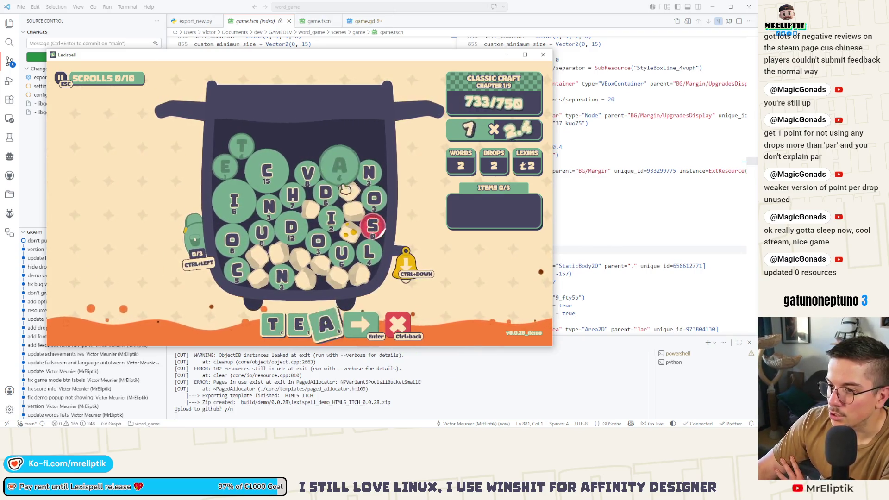
pyautogui.hotkey('ctrl', 'Left')
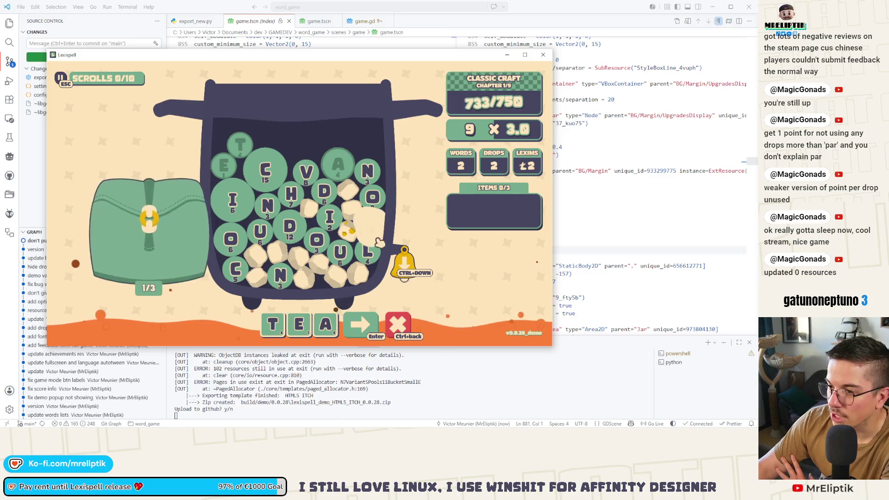
pyautogui.press('Return')
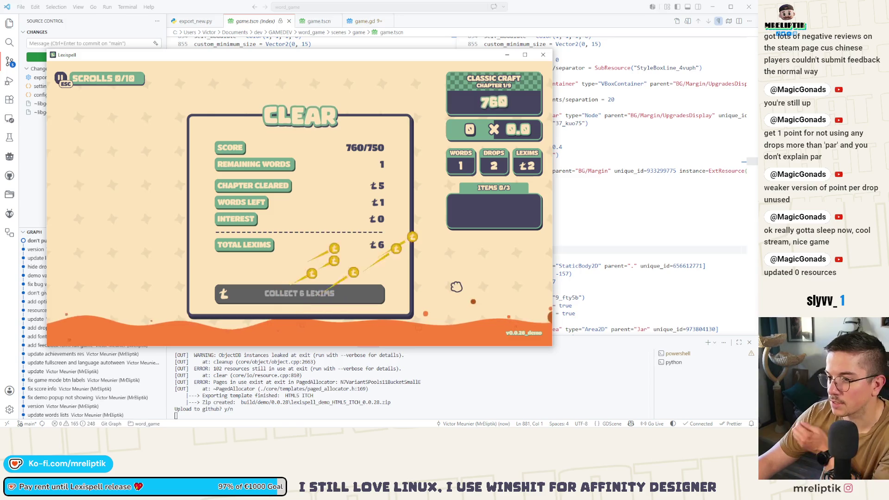
pyautogui.press('Return')
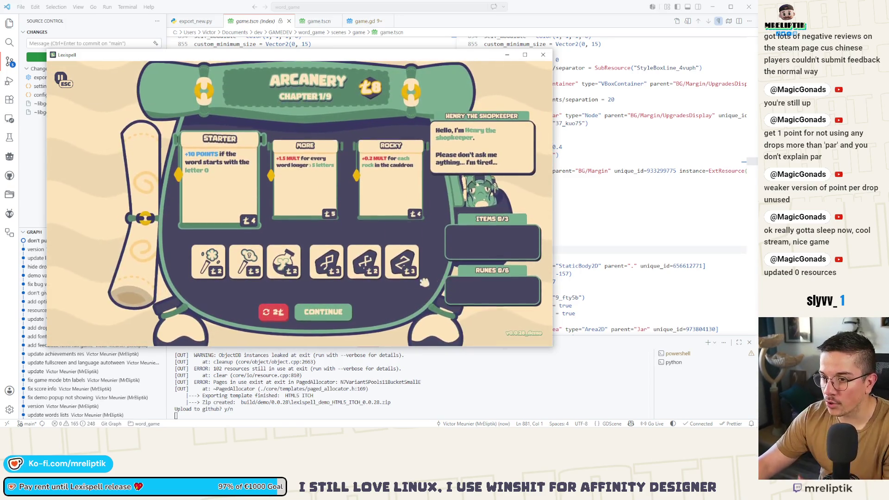
# Buy the STARTER scroll, play on to the end-of-demo screen, and close the game
pyautogui.click(218, 190)
pyautogui.click(325, 313)
pyautogui.click(365, 258)
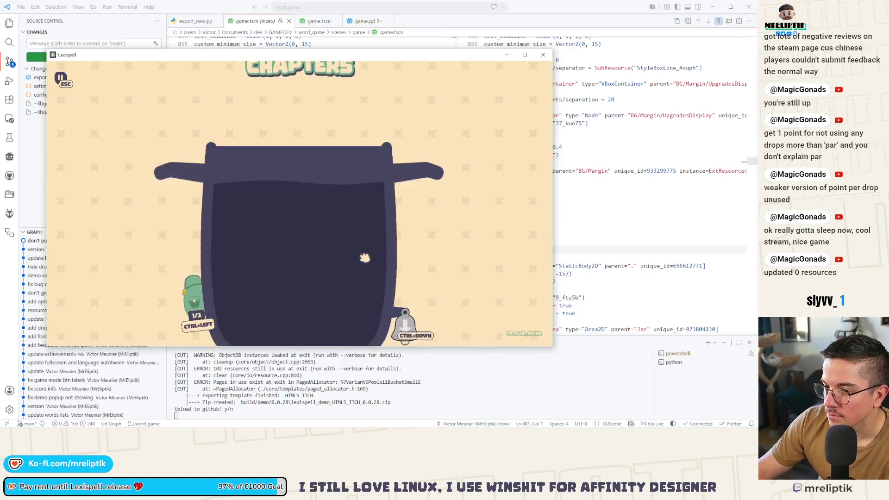
pyautogui.click(543, 55)
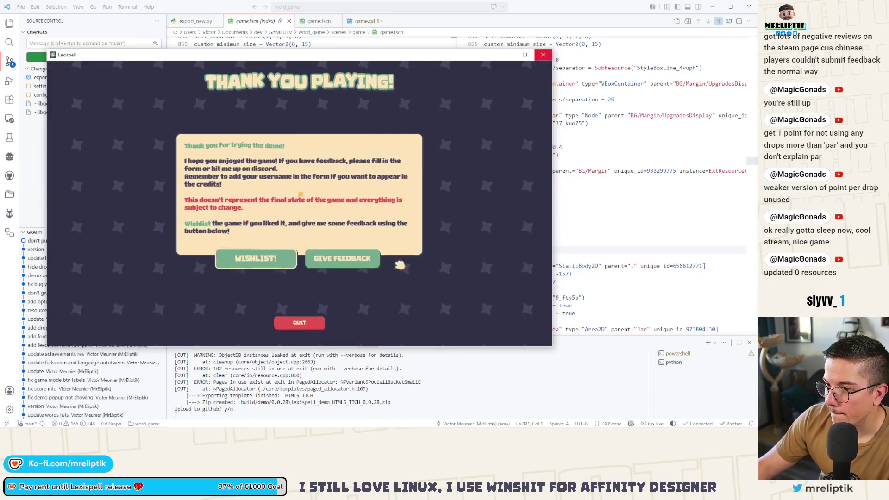
pyautogui.click(299, 323)
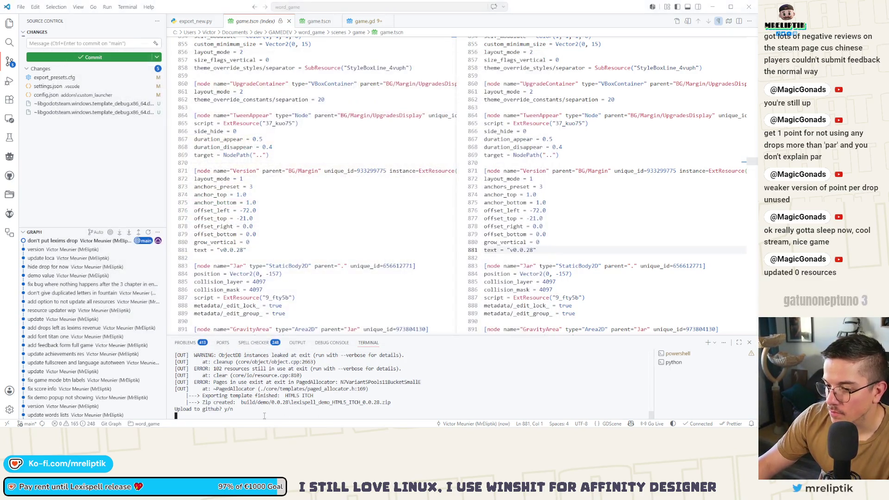
# Answer y to upload the 0.0.28 build to GitHub
pyautogui.write('y')
pyautogui.press('Return')
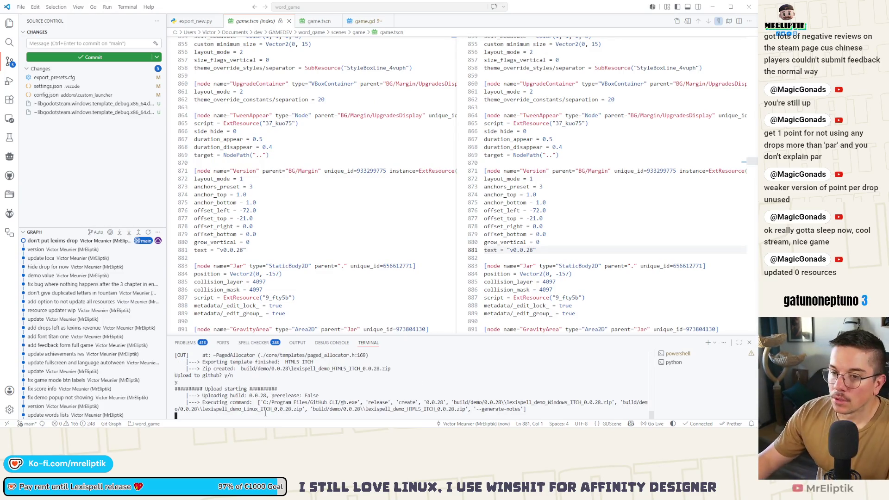
pyautogui.click(265, 427)
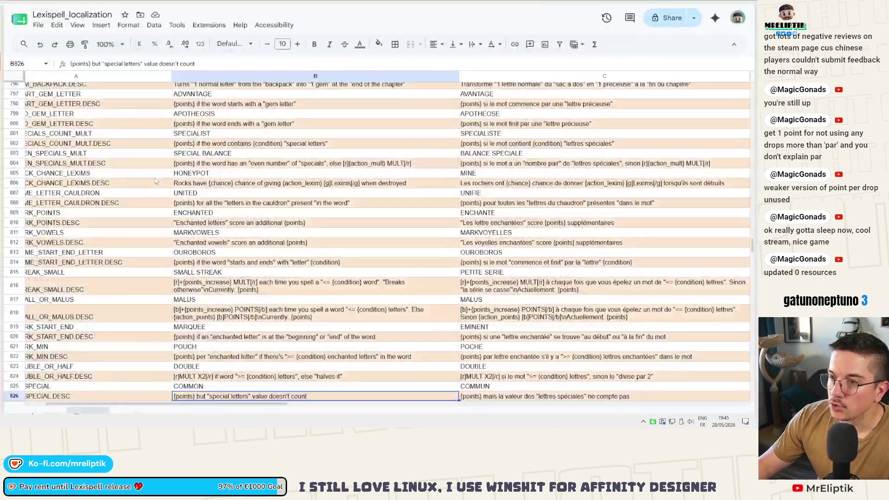
# Open the Lexispell Demo app in a new tab from the Steamworks dashboard and go to its Steamworks settings
pyautogui.moveTo(32, 92)
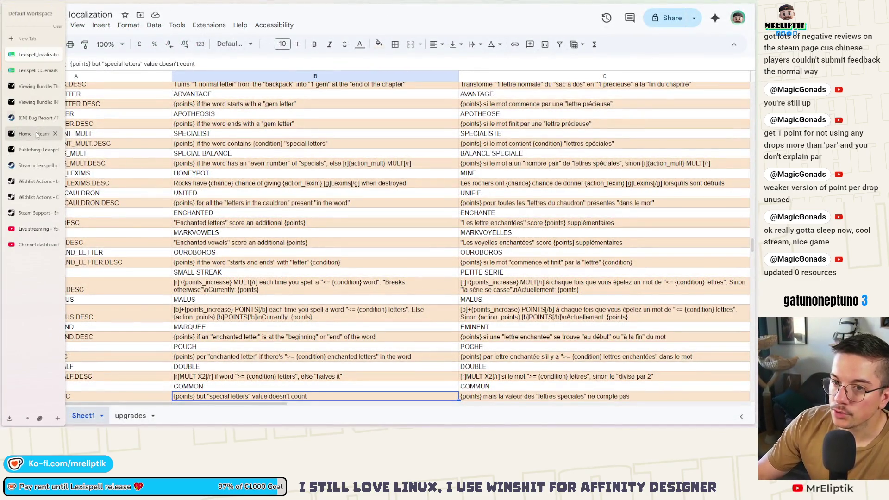
pyautogui.click(37, 134)
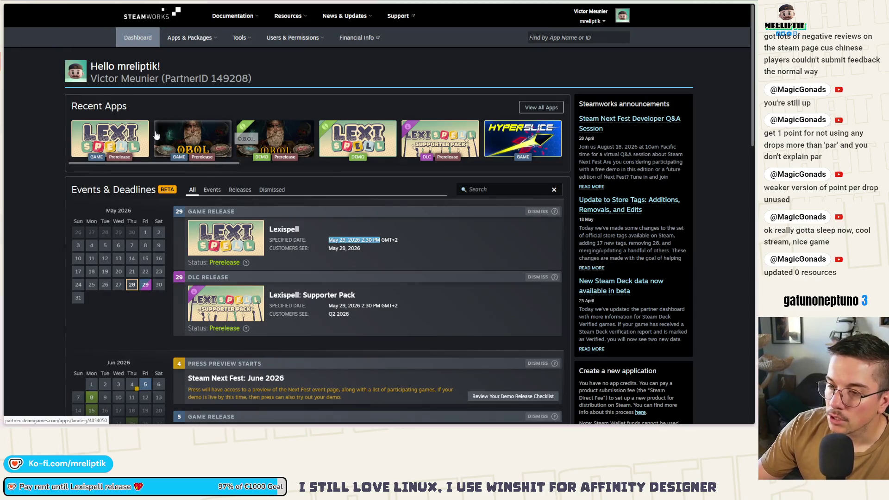
pyautogui.middleClick(348, 137)
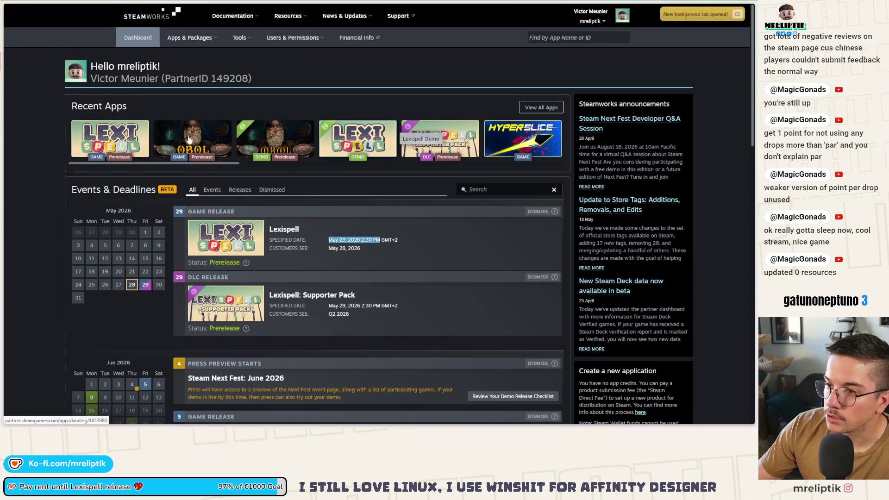
pyautogui.moveTo(3, 152)
pyautogui.click(37, 150)
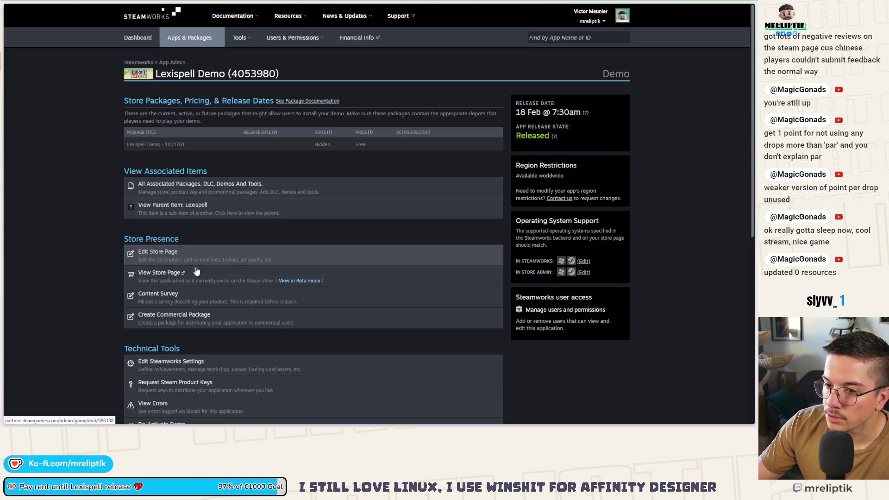
pyautogui.click(208, 362)
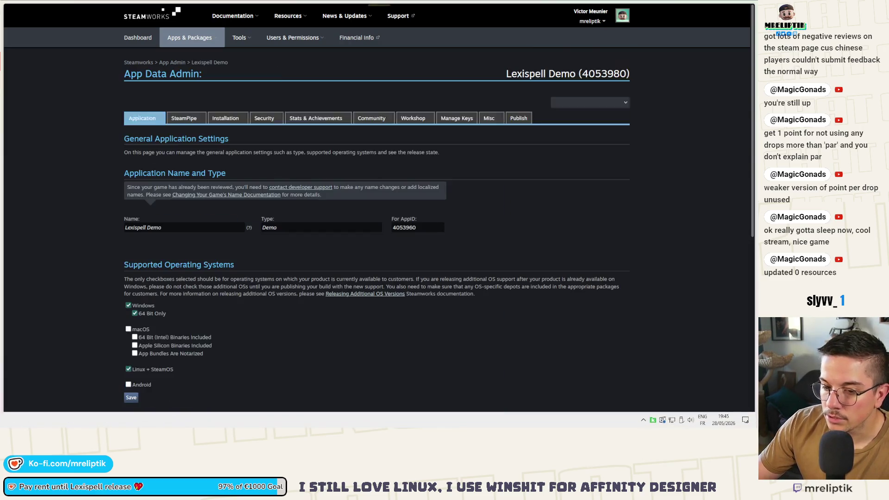
pyautogui.hotkey('alt', 'Tab')
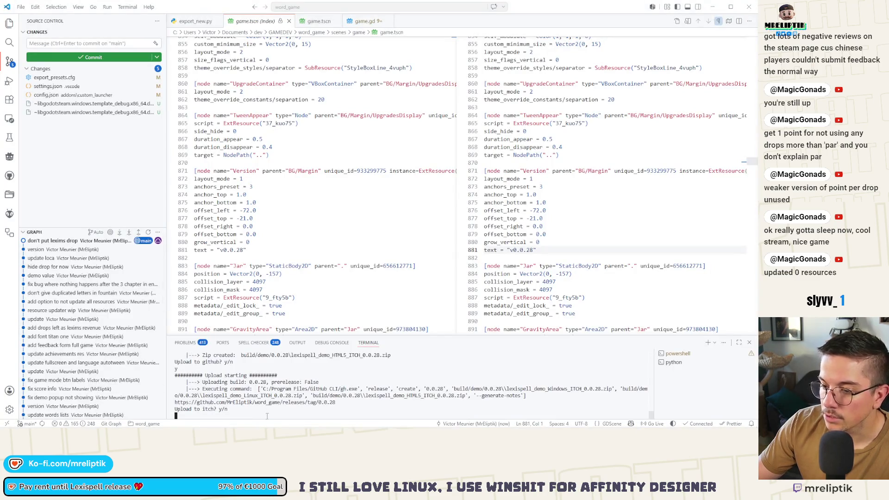
# Confirm the itch upload with y and open the demo's SteamPipe builds list in Steamworks
pyautogui.write('y')
pyautogui.press('Return')
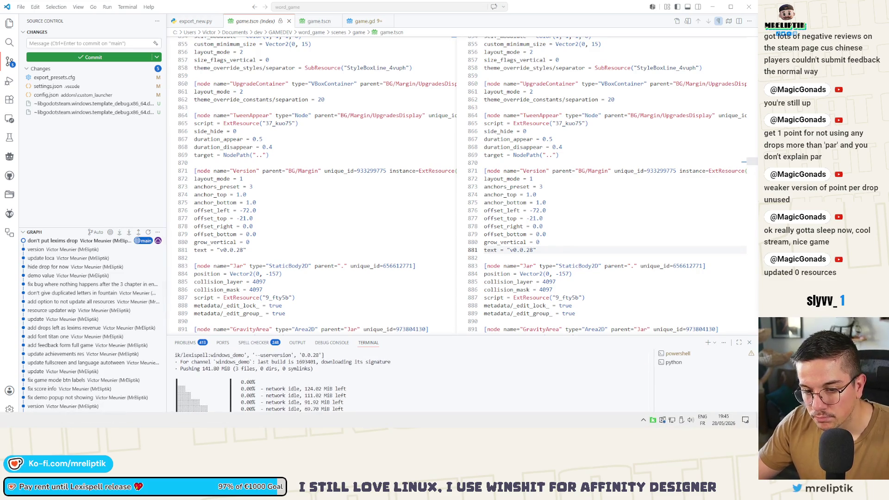
pyautogui.hotkey('alt', 'Tab')
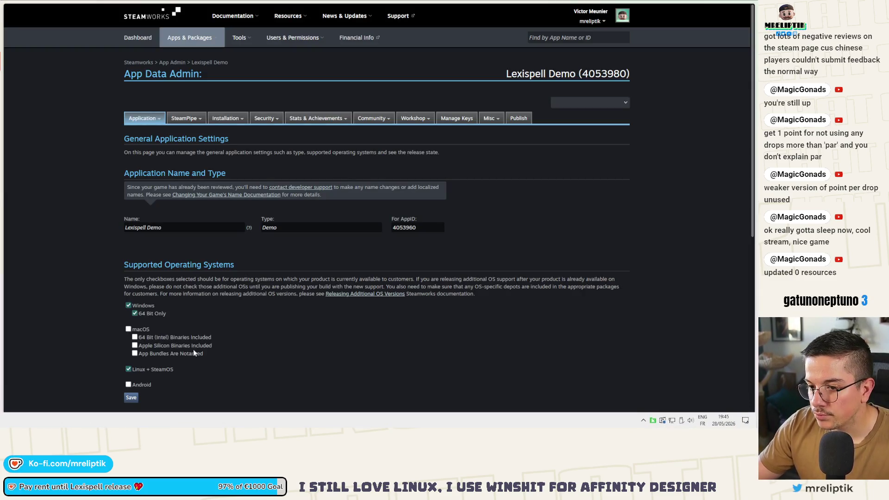
pyautogui.moveTo(184, 119)
pyautogui.click(183, 140)
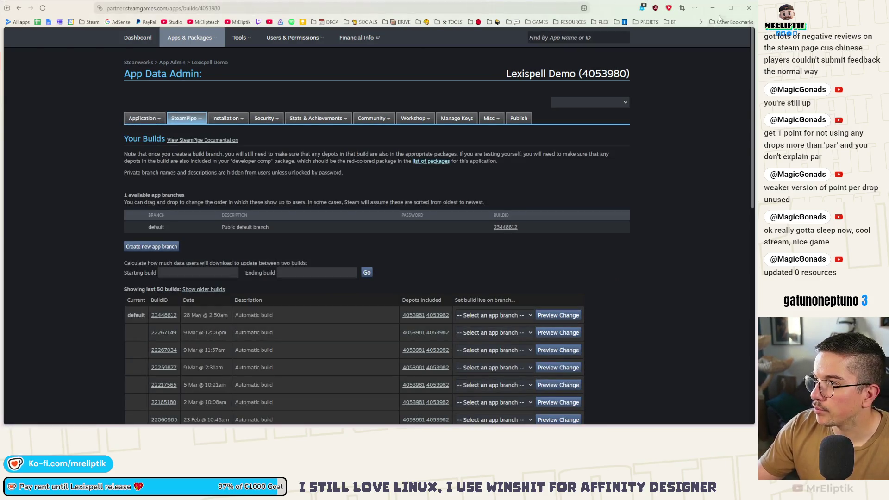
pyautogui.hotkey('alt', 'Tab')
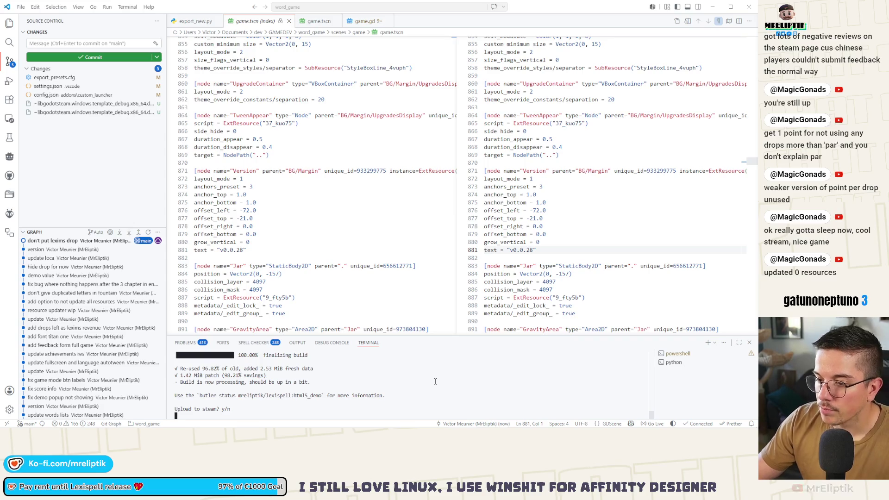
# Confirm the Steam upload with y, then reload the changed project file from disk in Godot
pyautogui.write('y')
pyautogui.press('Return')
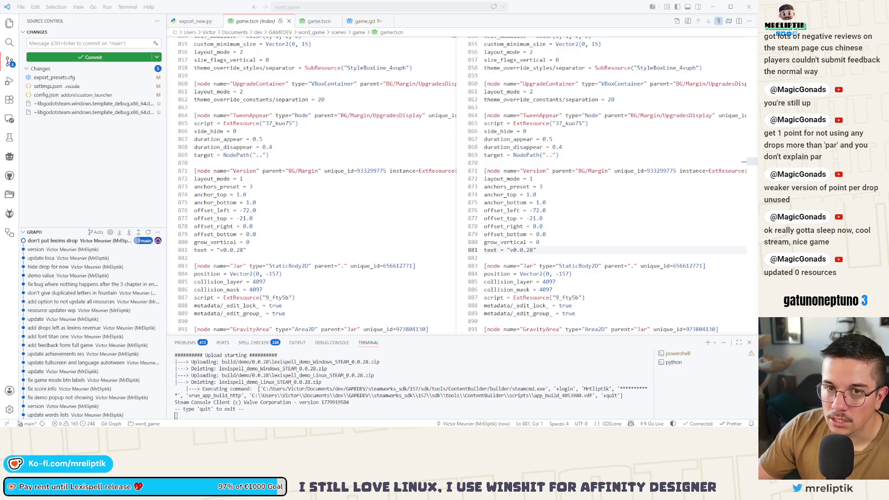
pyautogui.moveTo(445, 426)
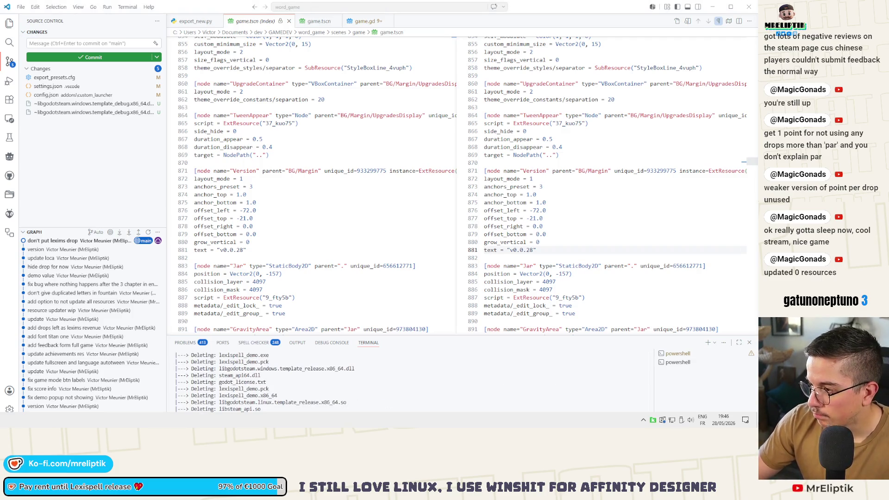
pyautogui.hotkey('alt', 'Tab')
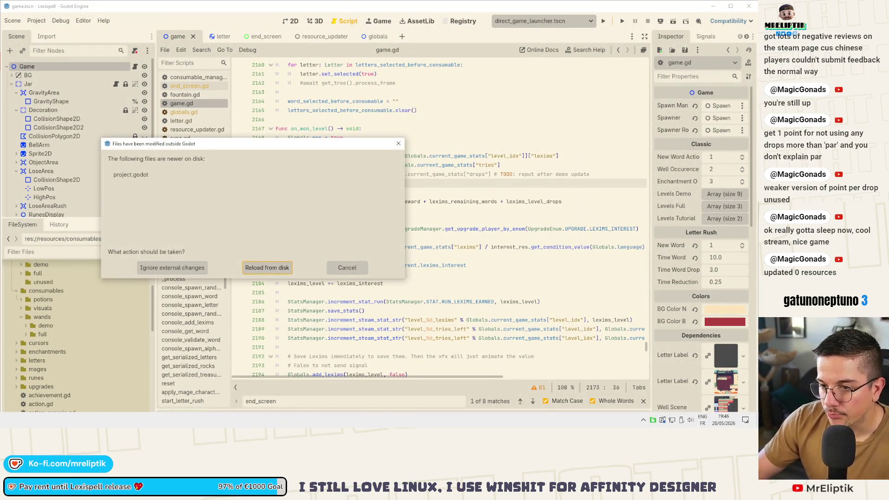
pyautogui.click(268, 271)
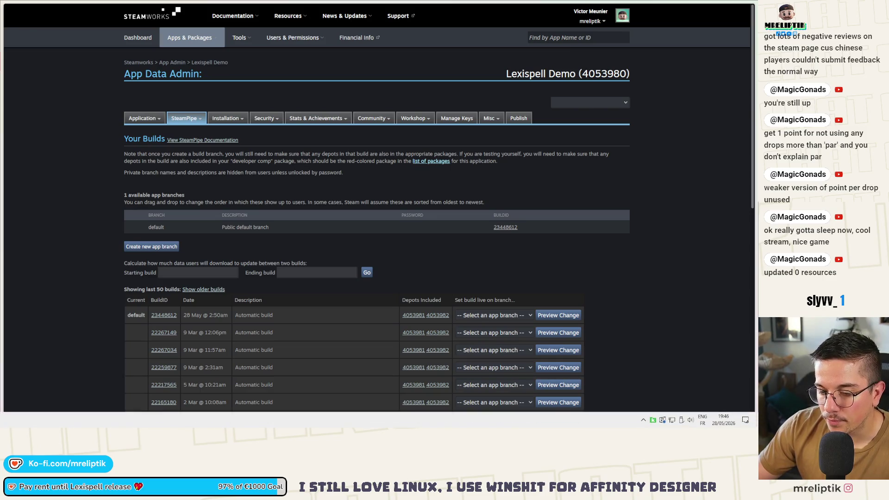
# Reload the Steamworks builds list and assign the new build 23456604 to the default branch
pyautogui.hotkey('alt', 'Tab')
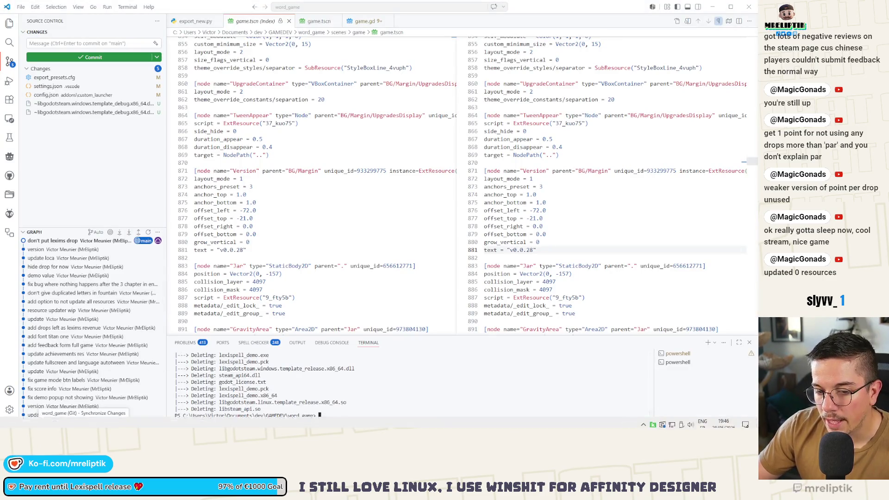
pyautogui.hotkey('alt', 'Tab')
pyautogui.click(46, 9)
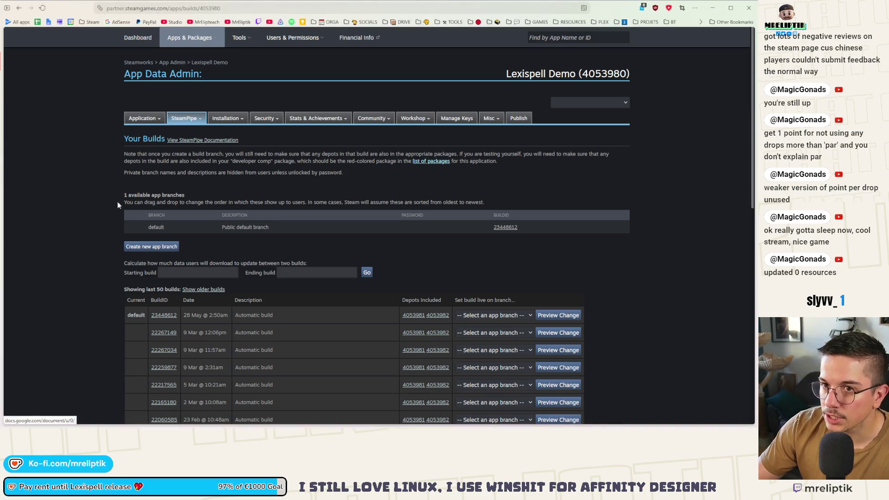
pyautogui.click(476, 315)
pyautogui.click(480, 336)
# Preview the change with comment 0.0.27 and set build 23456604 live, pending mobile confirmation
pyautogui.click(561, 321)
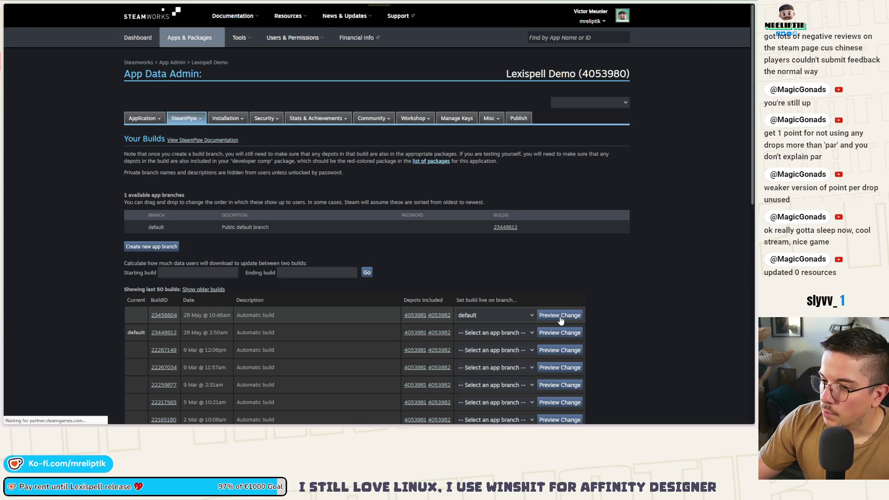
pyautogui.click(243, 240)
pyautogui.write('0.0.27')
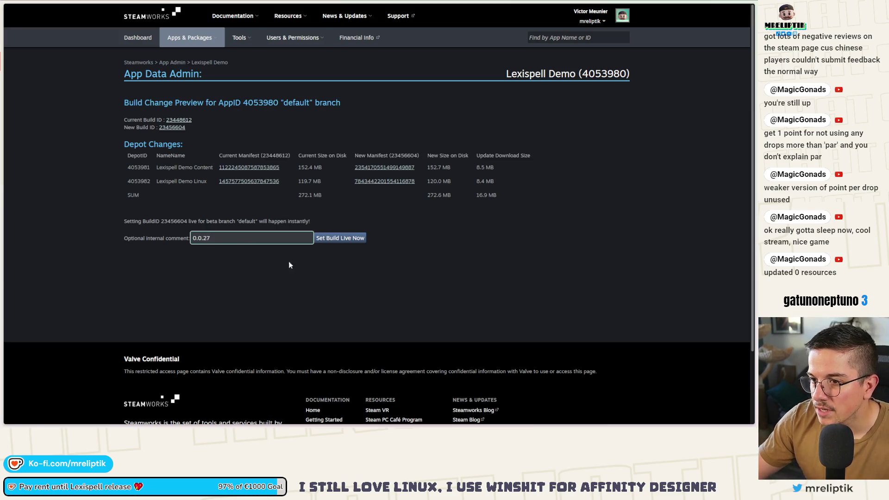
pyautogui.click(355, 239)
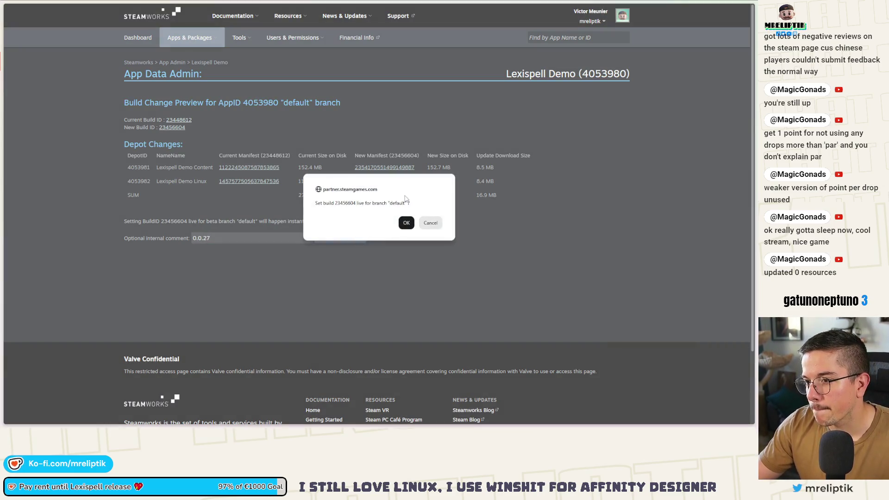
pyautogui.click(407, 223)
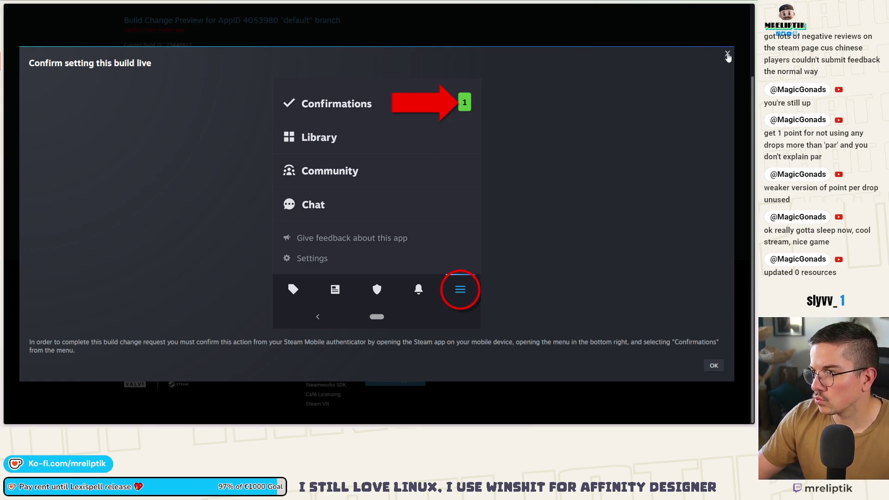
pyautogui.click(728, 55)
pyautogui.hotkey('alt', 'Left')
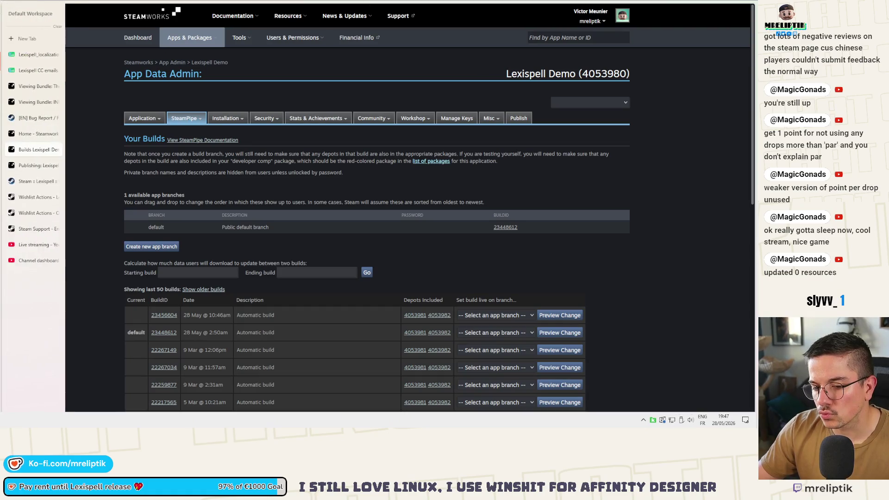
# Back in the Godot editor, run the Lexispell project
pyautogui.hotkey('alt', 'Tab')
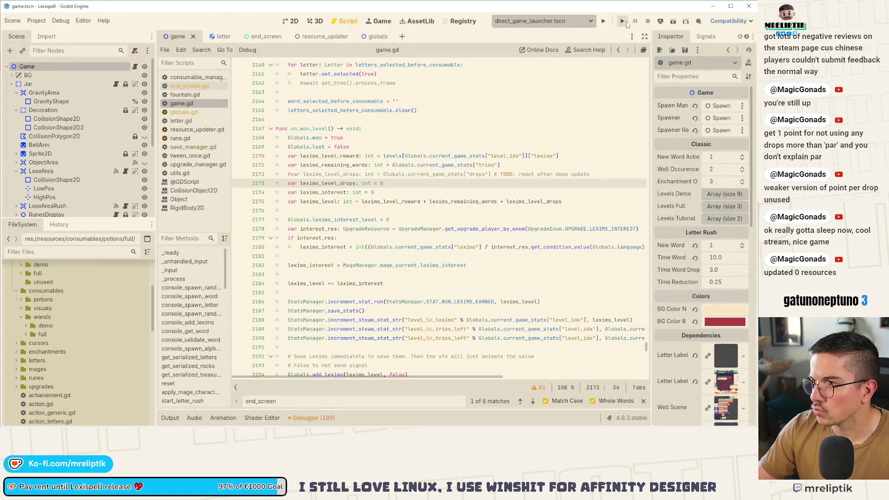
pyautogui.click(623, 21)
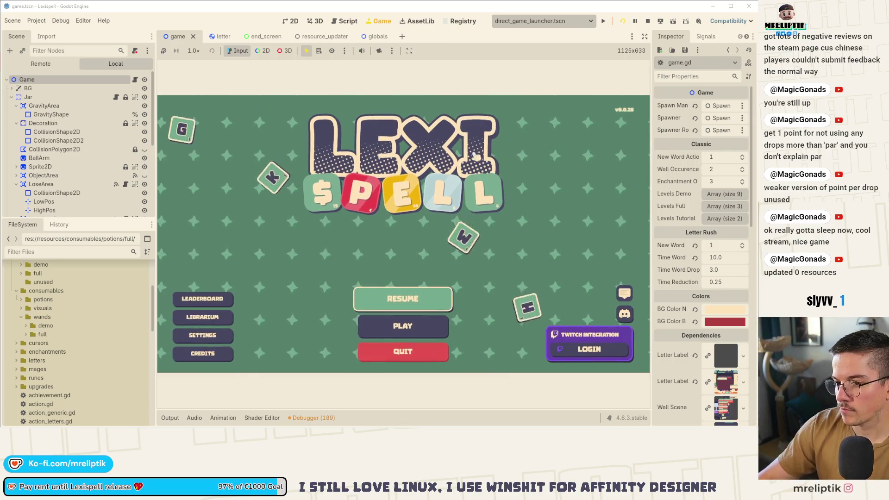
# From the game's Modes screen, start a new Letter Rush round
pyautogui.click(420, 327)
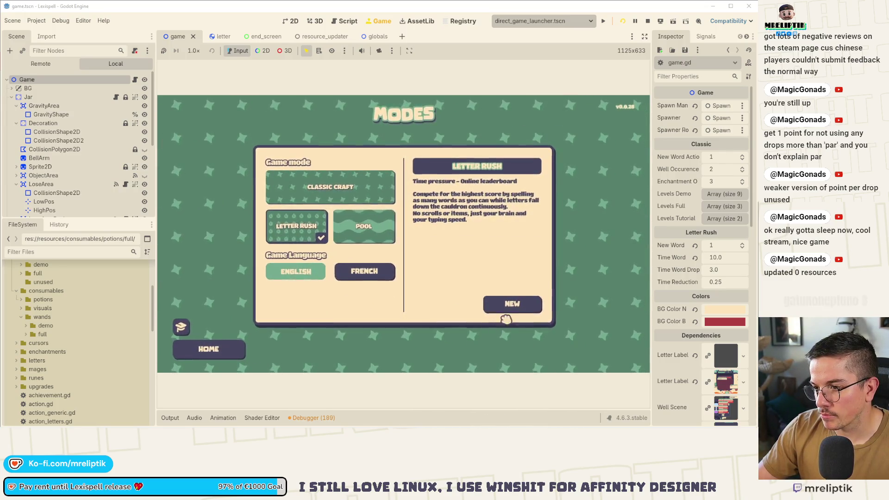
pyautogui.click(513, 304)
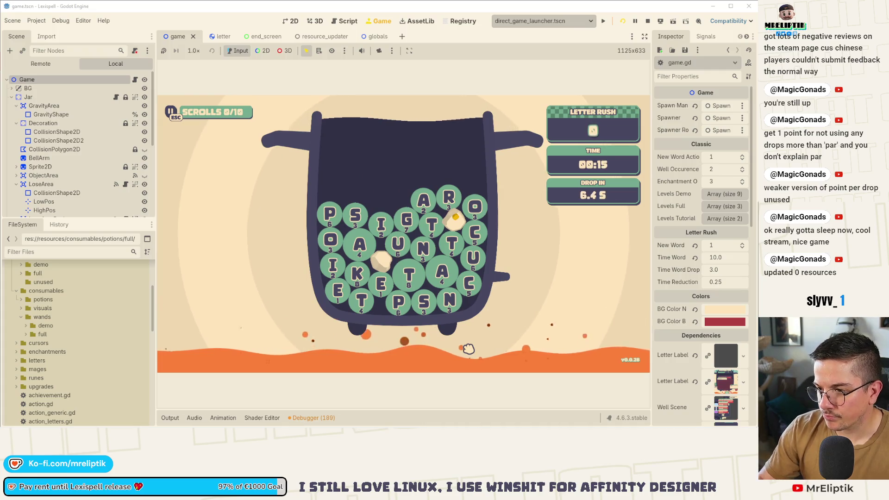
# Submit SATU, STUN, CAR and PIK, clearing the invalid CESCENT and CA attempts
pyautogui.write('satu')
pyautogui.press('Return')
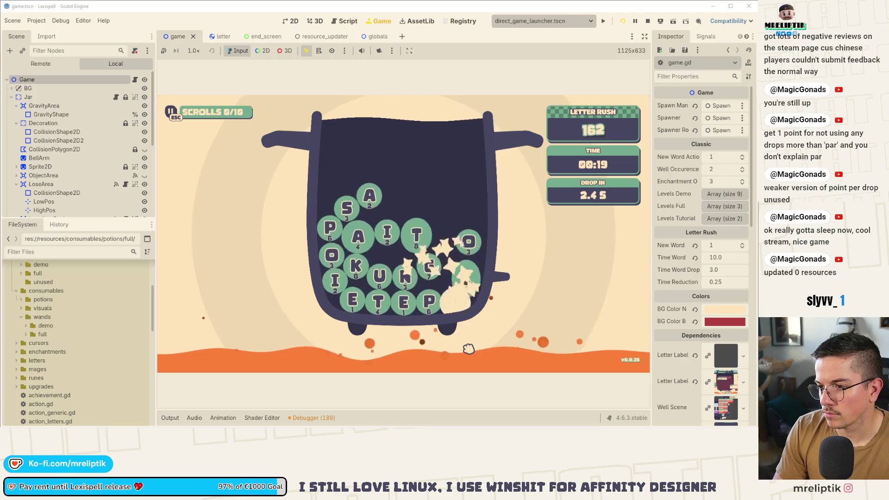
pyautogui.write('stunc')
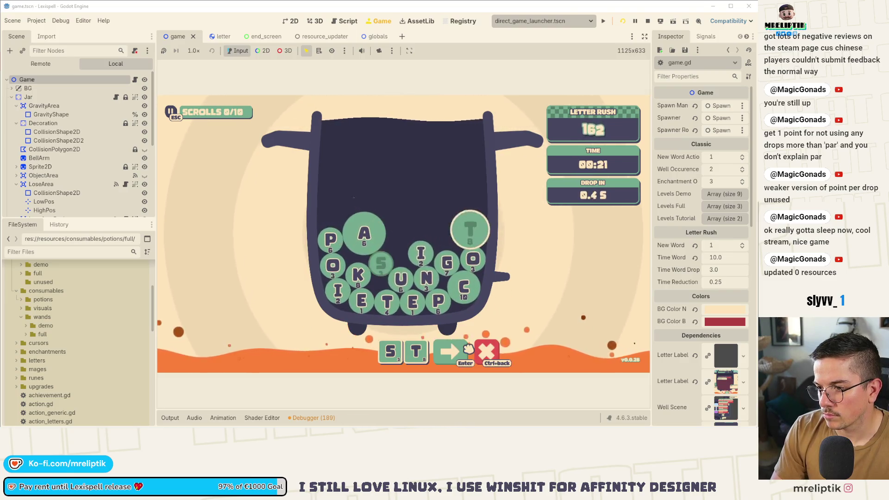
pyautogui.press('Return')
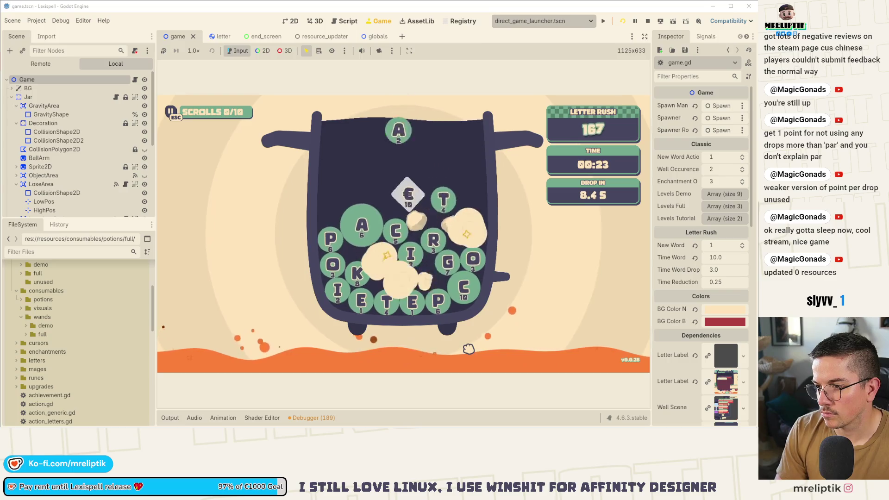
pyautogui.write('car')
pyautogui.click(468, 350)
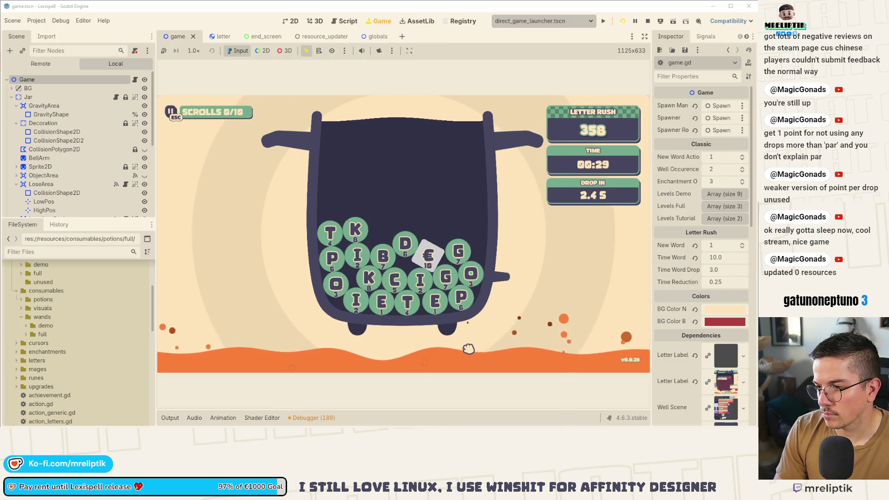
pyautogui.write('pik')
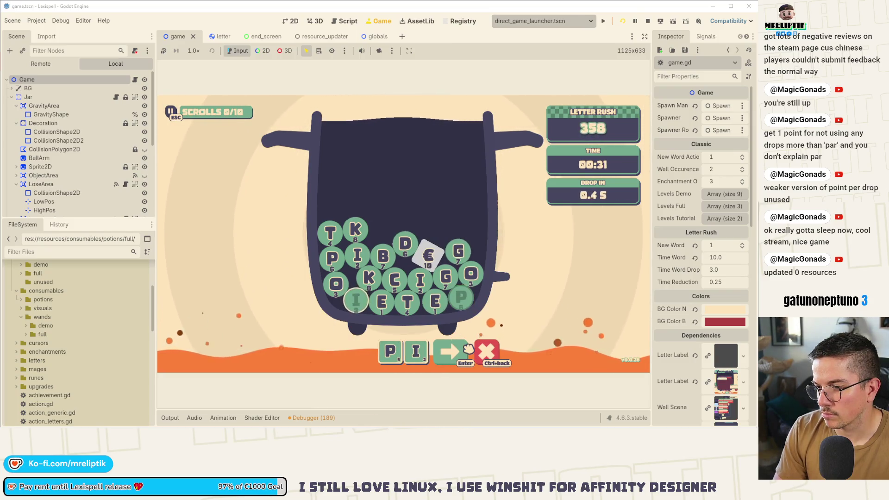
pyautogui.click(469, 350)
pyautogui.write('ce')
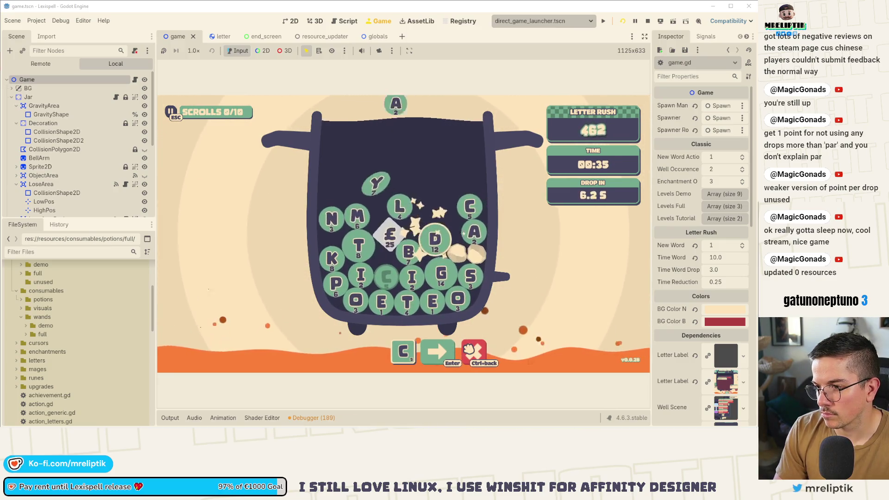
pyautogui.write('scent')
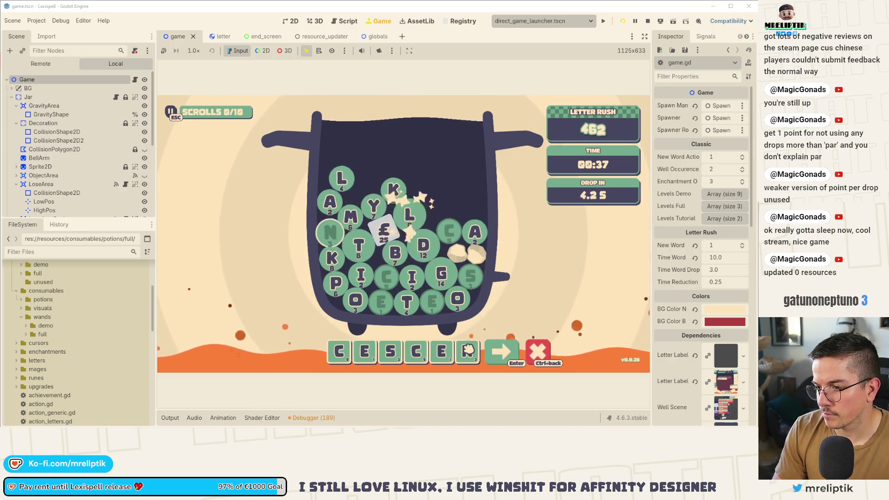
pyautogui.press('Return')
pyautogui.press('BackSpace')
pyautogui.press('BackSpace')
pyautogui.press('BackSpace')
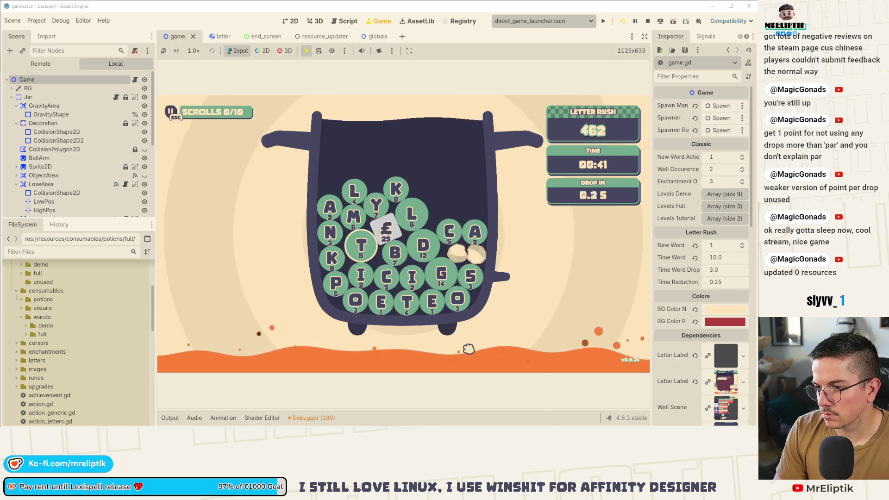
pyautogui.write('ca')
pyautogui.press('BackSpace')
pyautogui.press('BackSpace')
# Score the words MONSTER, STURDY, DAN and DON
pyautogui.write('monster')
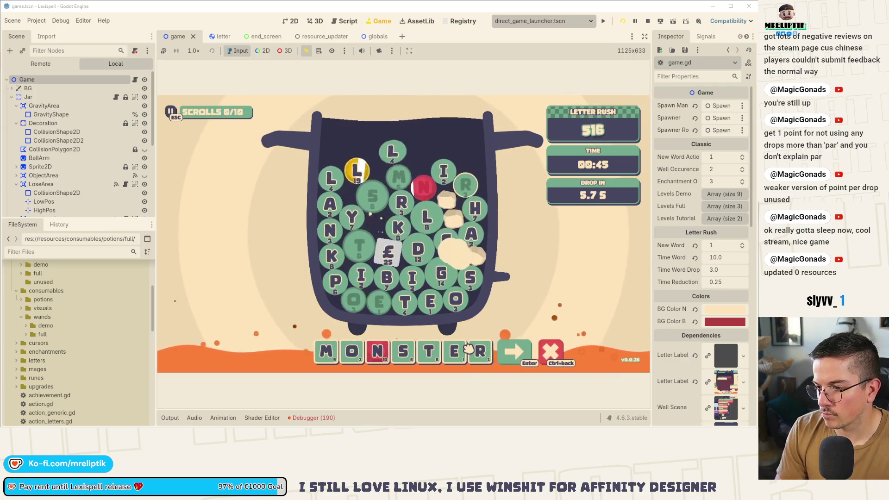
pyautogui.press('Return')
pyautogui.write('sturdy')
pyautogui.press('Return')
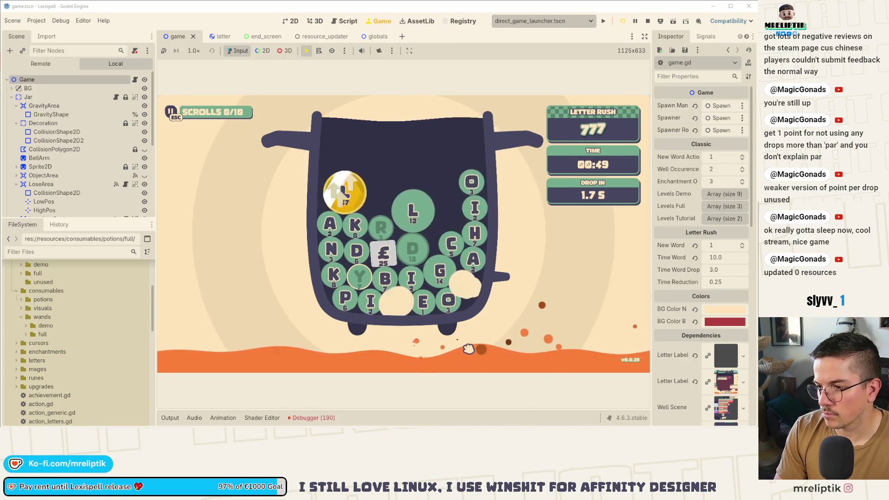
pyautogui.press('d')
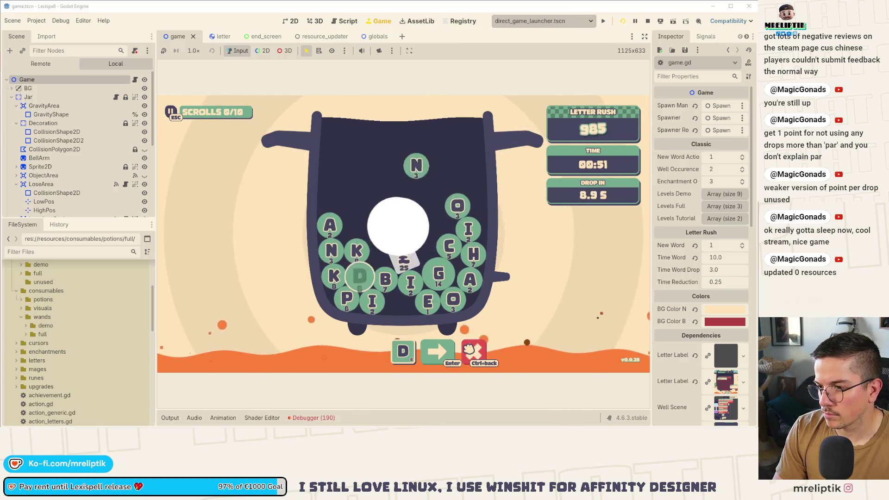
pyautogui.press('a')
pyautogui.press('n')
pyautogui.press('Return')
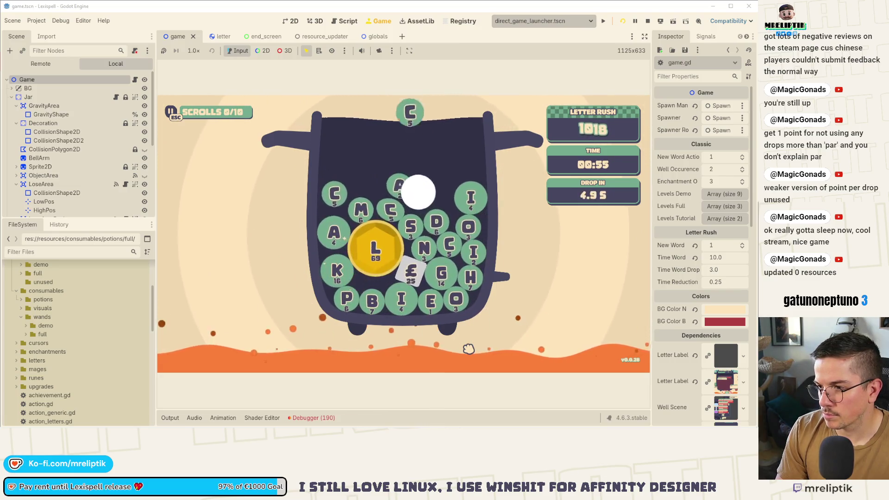
pyautogui.press('d')
pyautogui.press('o')
pyautogui.press('n')
pyautogui.press('Return')
# Spell and submit MONS and STAT, trimming extra letters
pyautogui.press('m')
pyautogui.press('o')
pyautogui.press('n')
pyautogui.press('s')
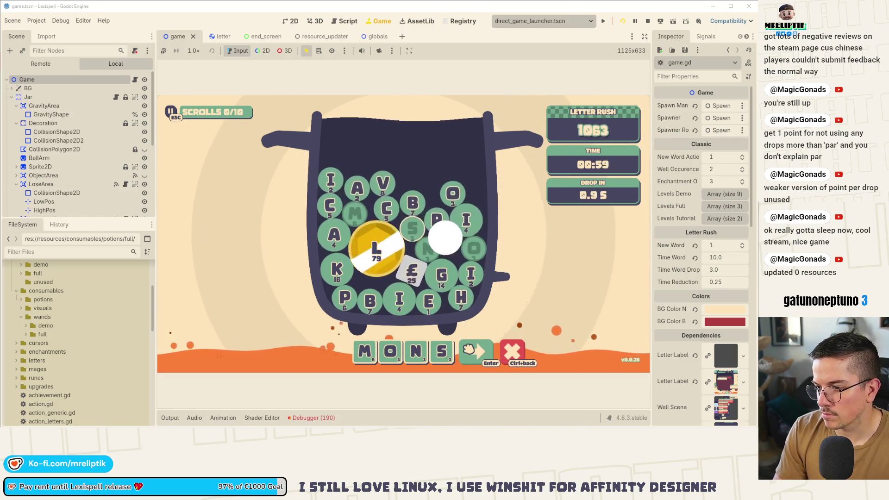
pyautogui.press('e')
pyautogui.press('l')
pyautogui.press('BackSpace')
pyautogui.press('BackSpace')
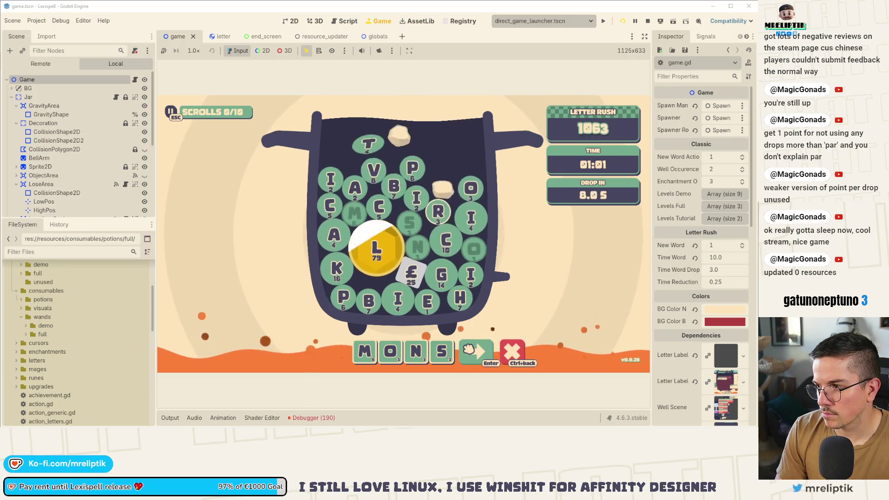
pyautogui.press('Return')
pyautogui.press('s')
pyautogui.press('t')
pyautogui.press('a')
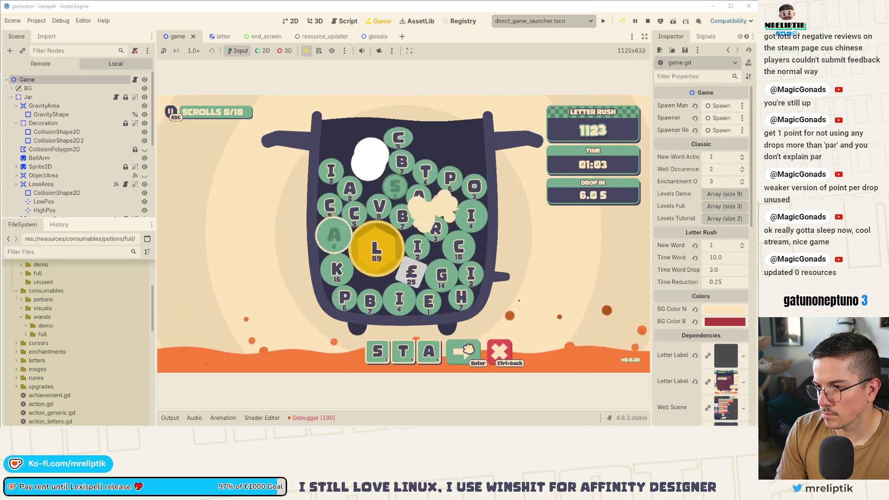
pyautogui.press('t')
pyautogui.press('Return')
# Submit PREACH, BIB, TRINKET and CRABS
pyautogui.write('preach')
pyautogui.press('Return')
pyautogui.write('bib')
pyautogui.press('Return')
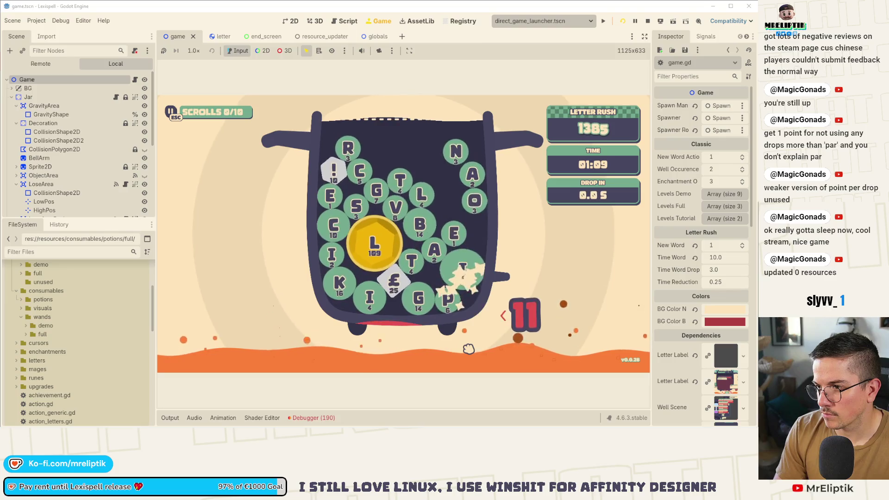
pyautogui.write('trinket')
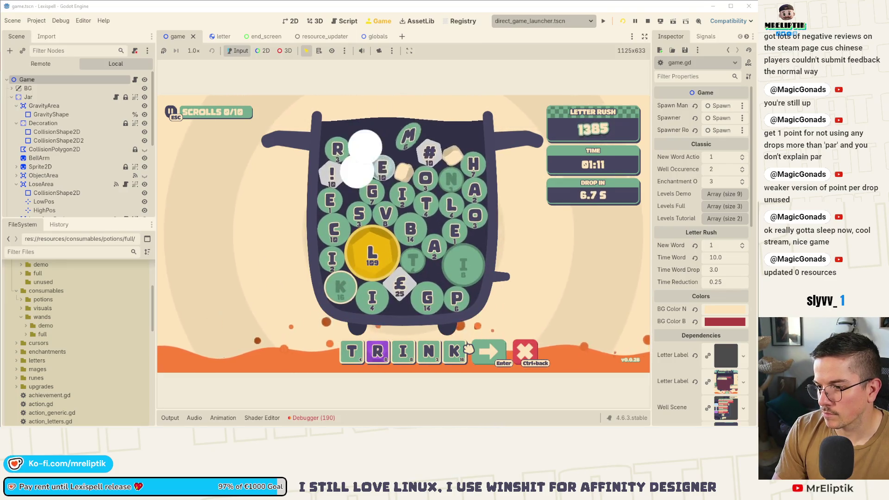
pyautogui.press('Return')
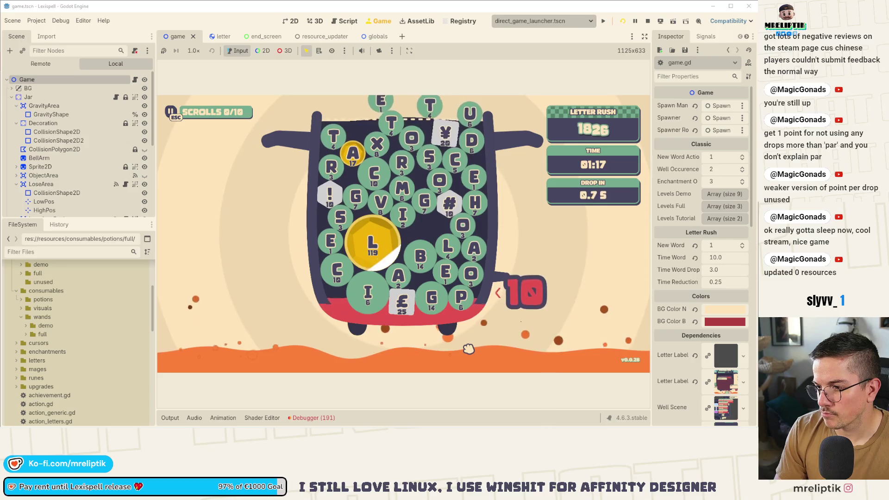
pyautogui.write('crabs')
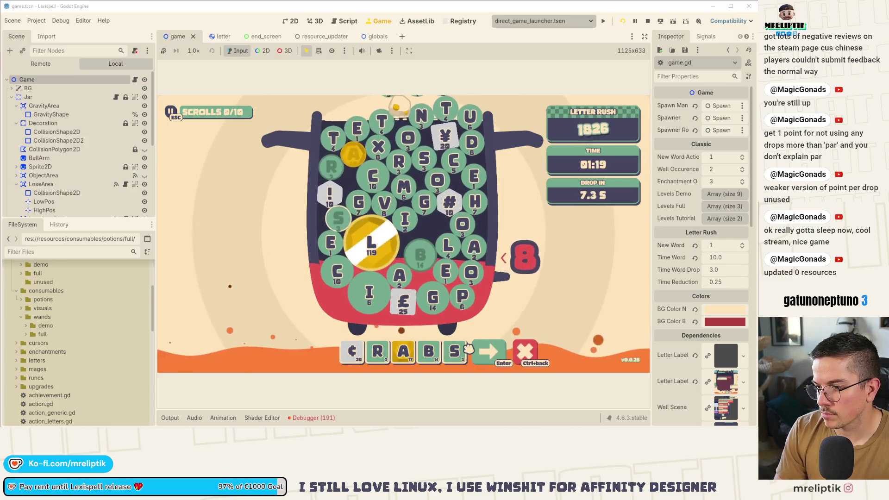
pyautogui.press('Return')
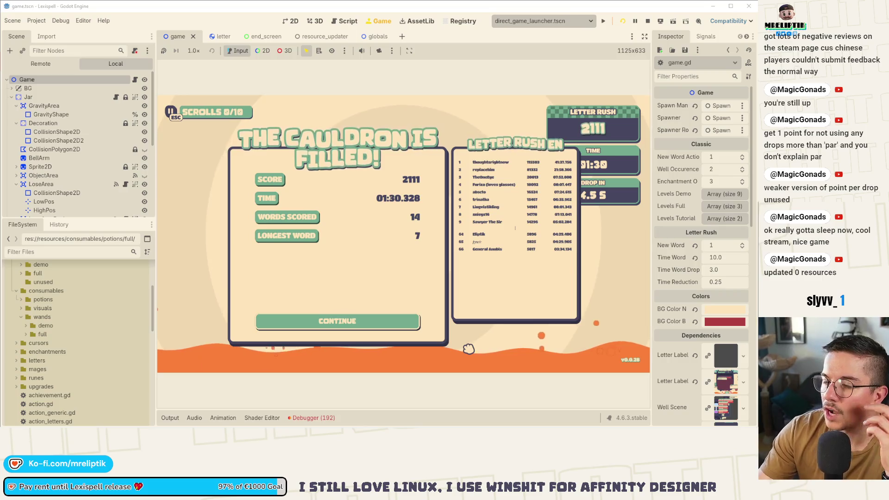
# Select the Game root node, widen the Inspector, and open LoseArea's lose_area.gd script
pyautogui.scroll(-2, 128, 153)
pyautogui.click(128, 149)
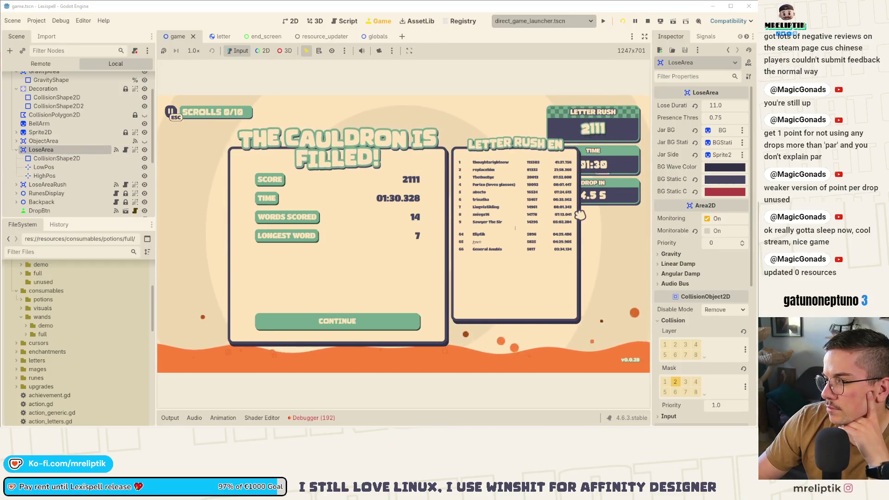
pyautogui.scroll(3, 49, 82)
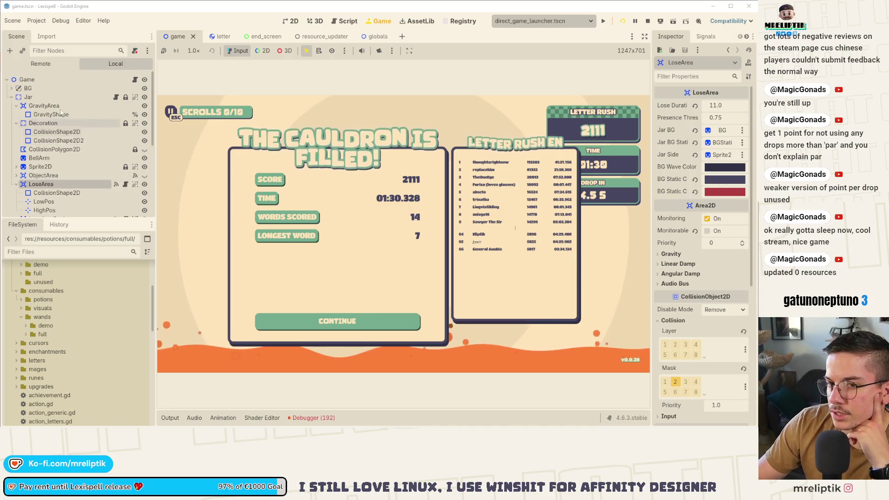
pyautogui.click(50, 81)
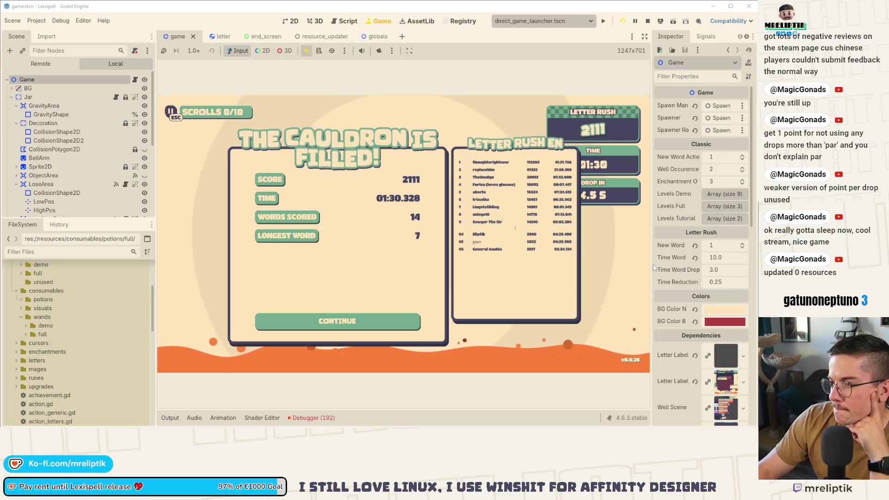
pyautogui.moveTo(653, 264); pyautogui.dragTo(609, 268)
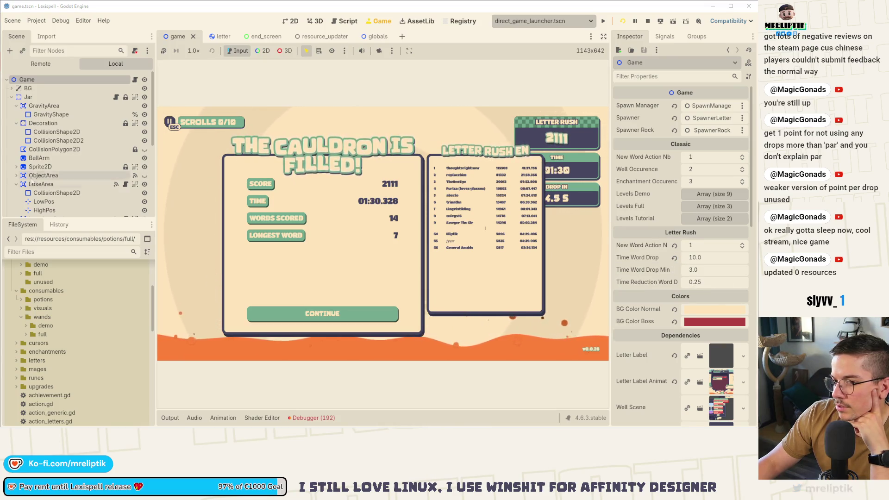
pyautogui.scroll(-1, 59, 186)
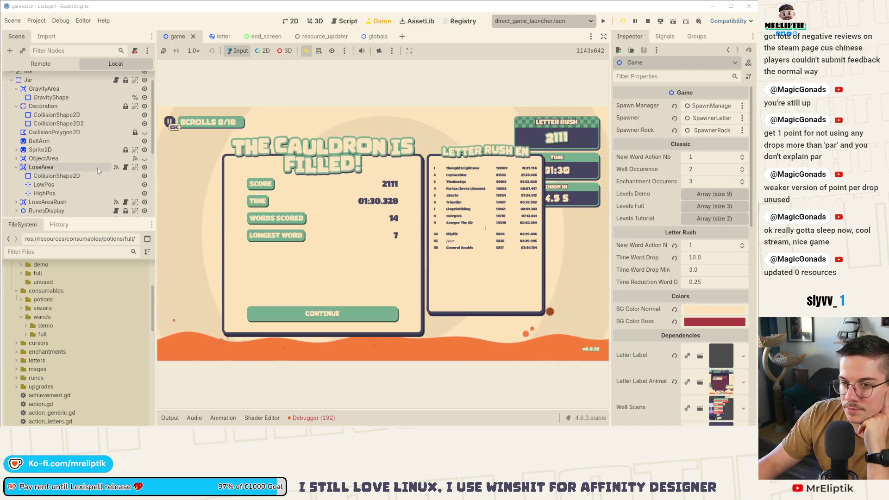
pyautogui.click(126, 167)
pyautogui.scroll(15, 420, 211)
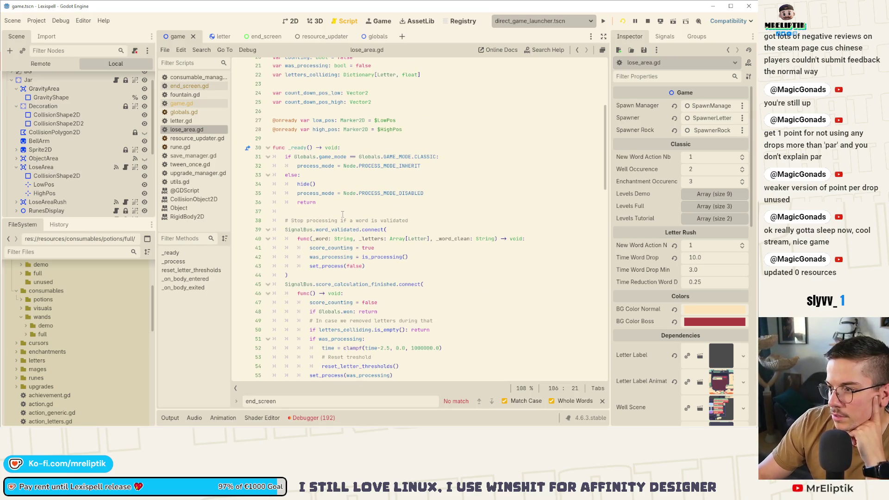
# Trace score_counting and the time variable on line 52 in lose_area.gd, then return to the Game view
pyautogui.click(56, 167)
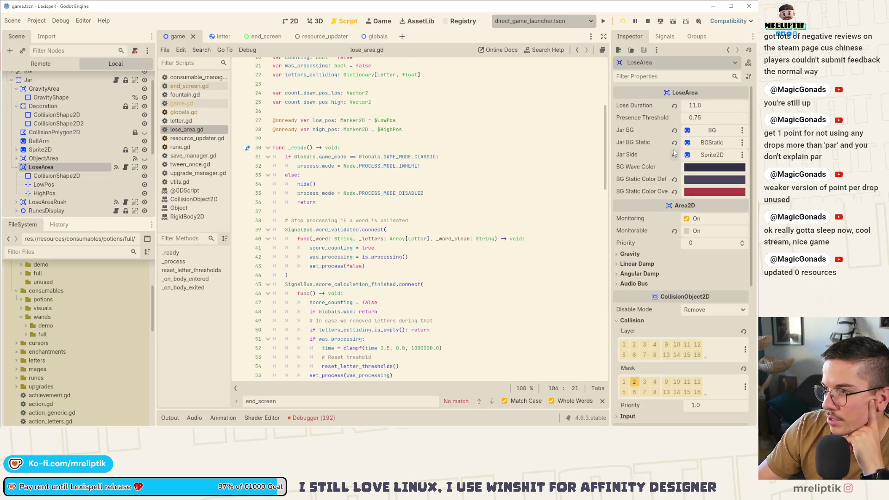
pyautogui.scroll(6, 362, 230)
pyautogui.scroll(-5, 362, 230)
pyautogui.scroll(-3, 399, 227)
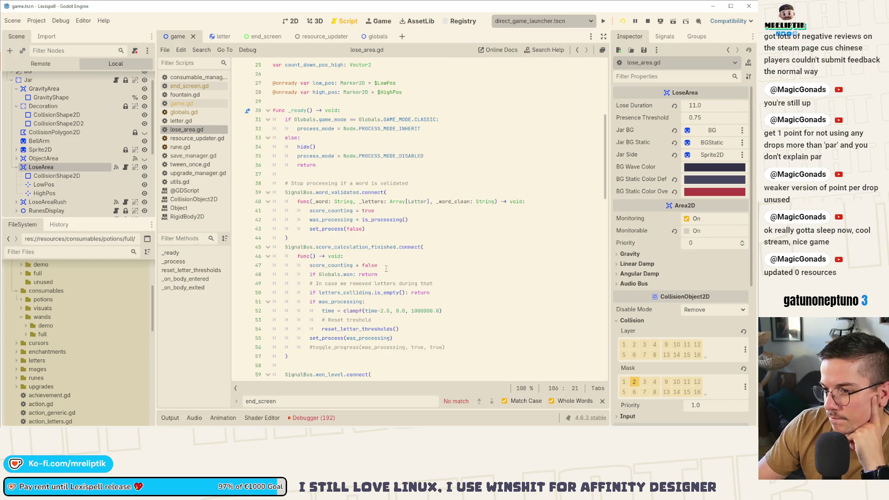
pyautogui.doubleClick(328, 265)
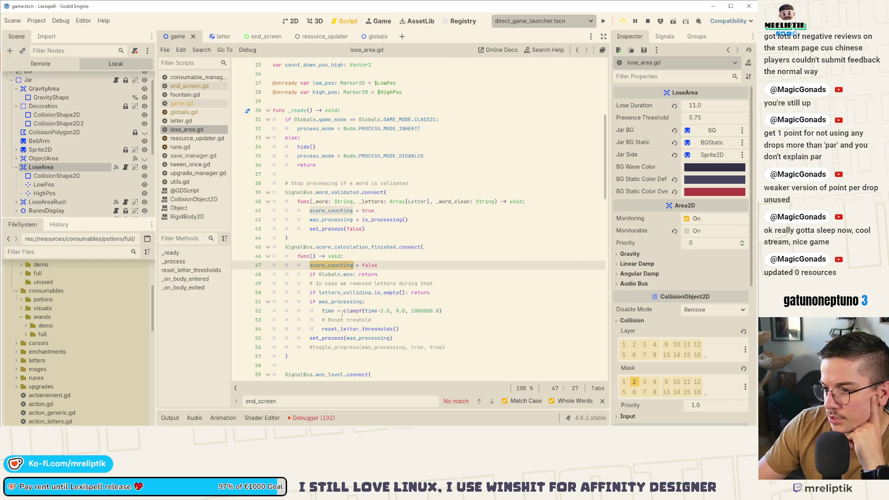
pyautogui.click(329, 310)
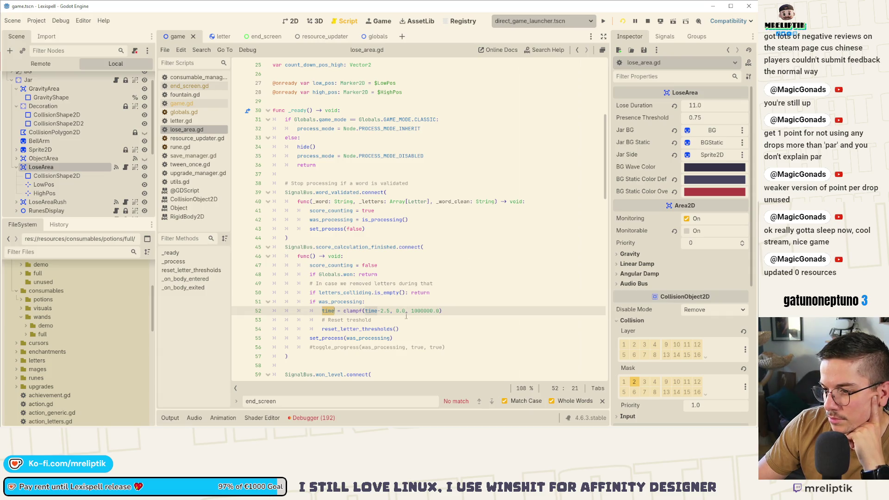
pyautogui.moveTo(371, 311)
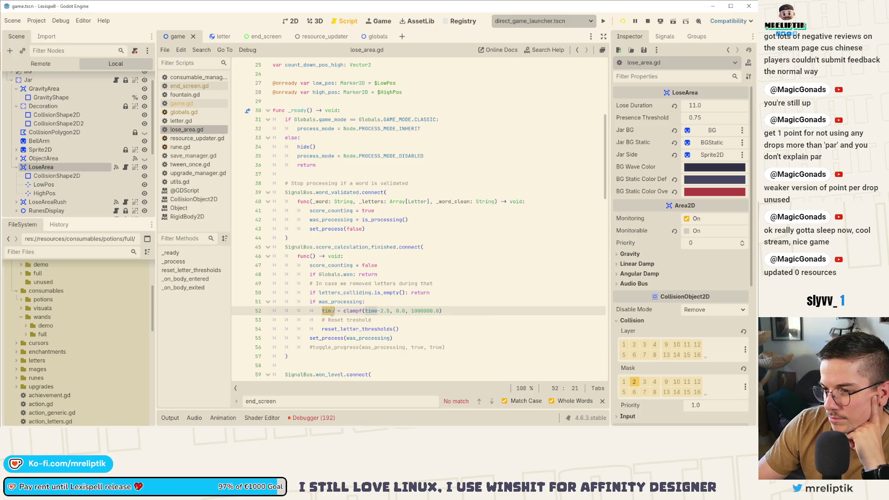
pyautogui.scroll(-3, 395, 264)
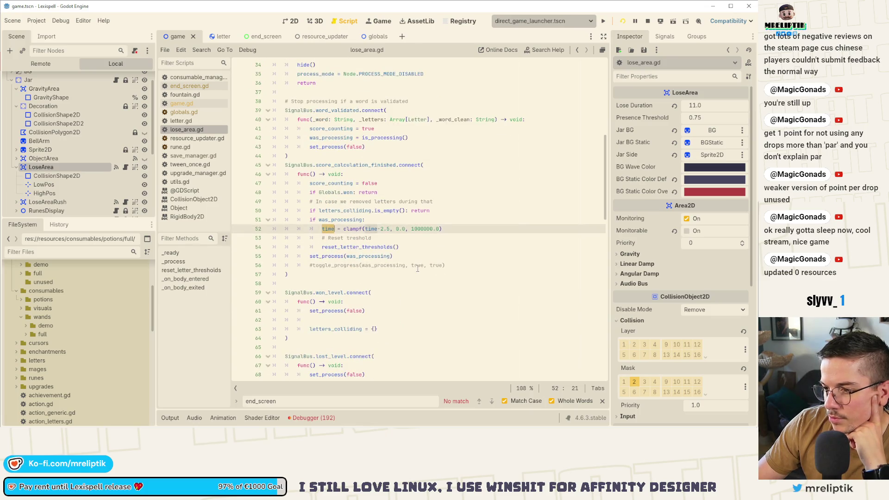
pyautogui.scroll(-16, 418, 270)
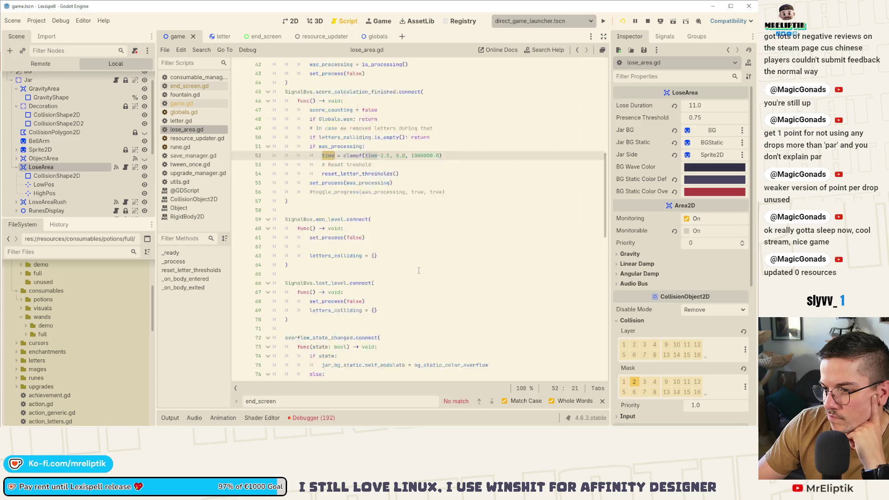
pyautogui.scroll(-6, 420, 271)
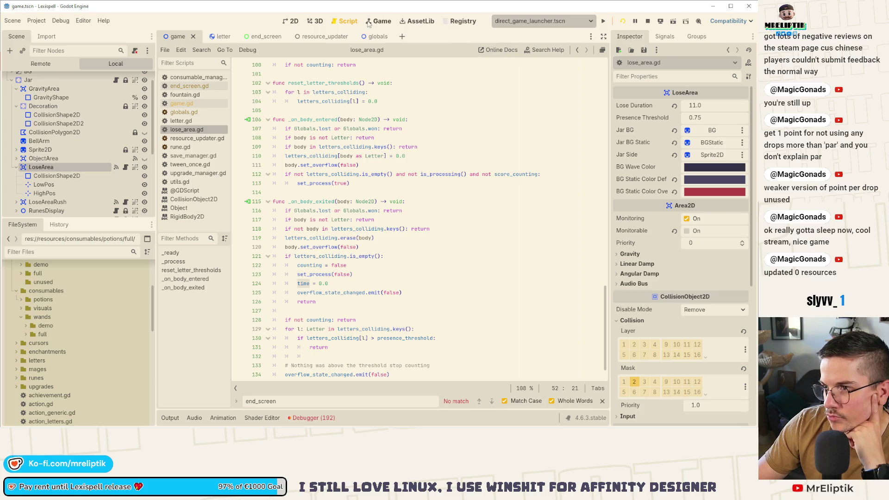
pyautogui.click(382, 21)
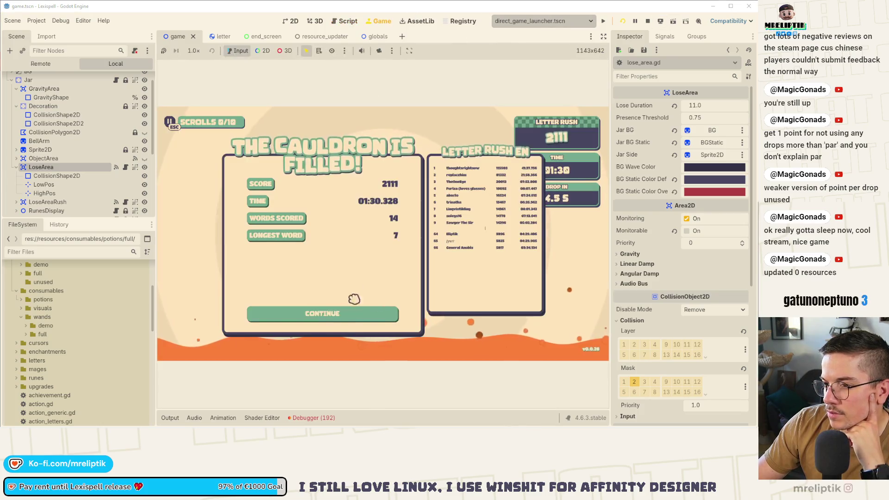
# Continue past the cauldron-filled screen and start a fresh Letter Rush run
pyautogui.click(325, 312)
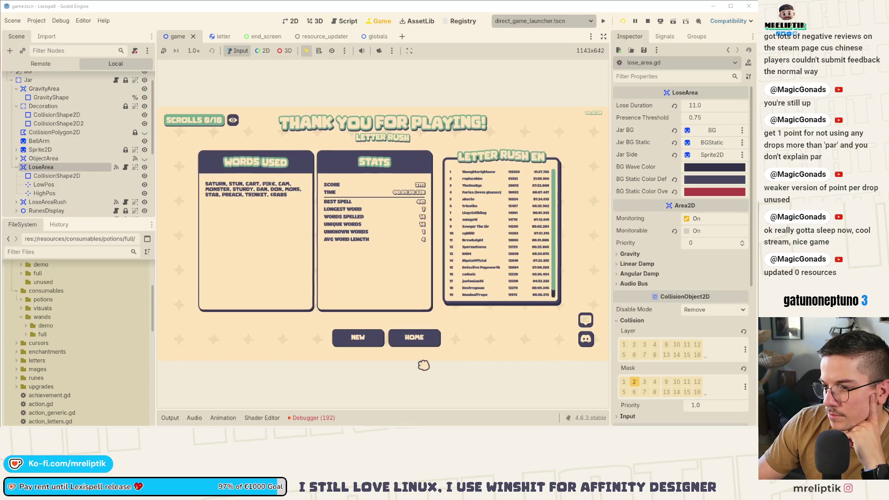
pyautogui.click(366, 345)
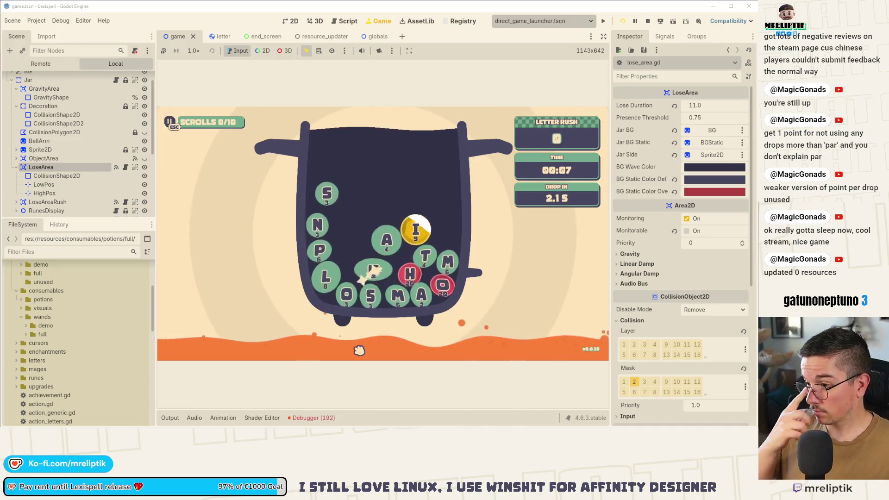
# Submit the words SOME, SALT, MOP, NOPE and NA
pyautogui.write('some')
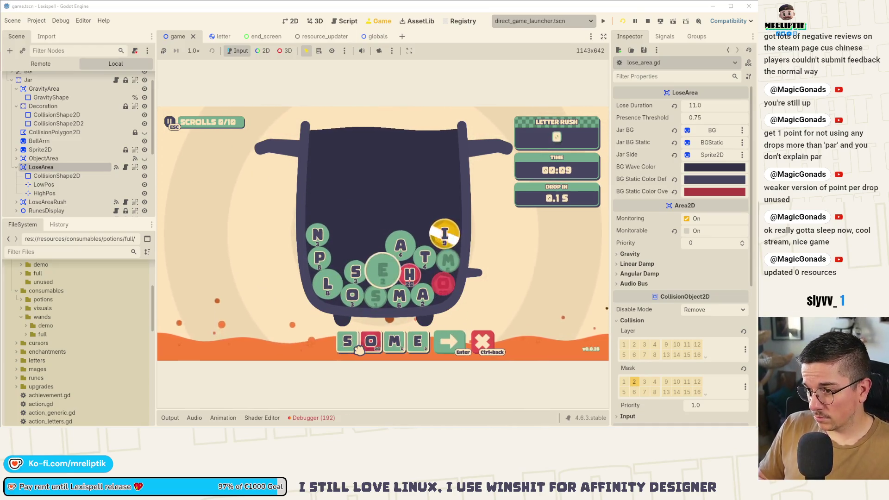
pyautogui.press('Return')
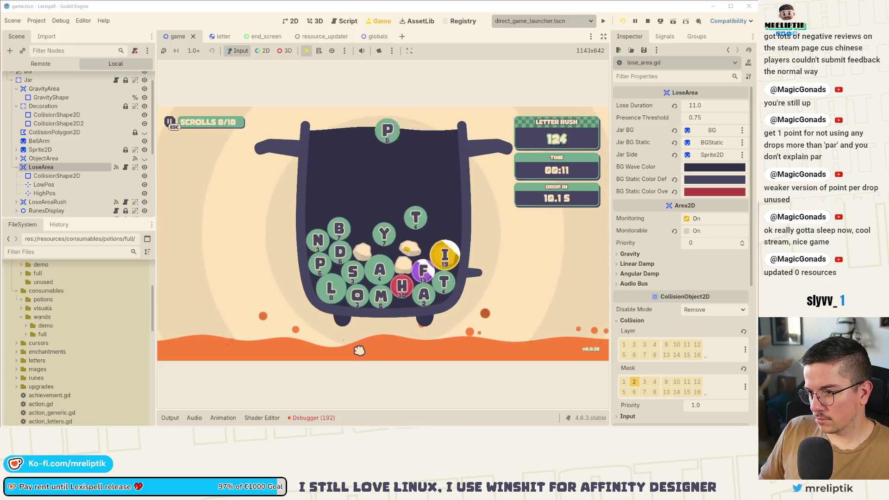
pyautogui.write('salt')
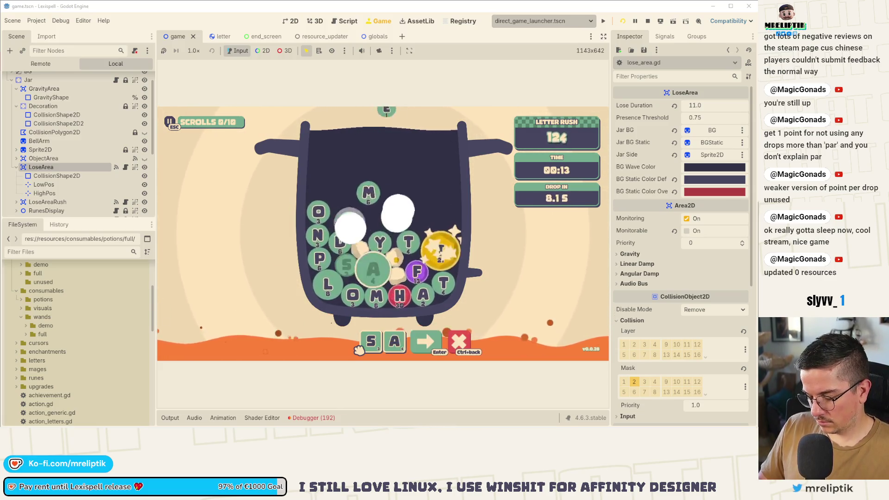
pyautogui.press('Return')
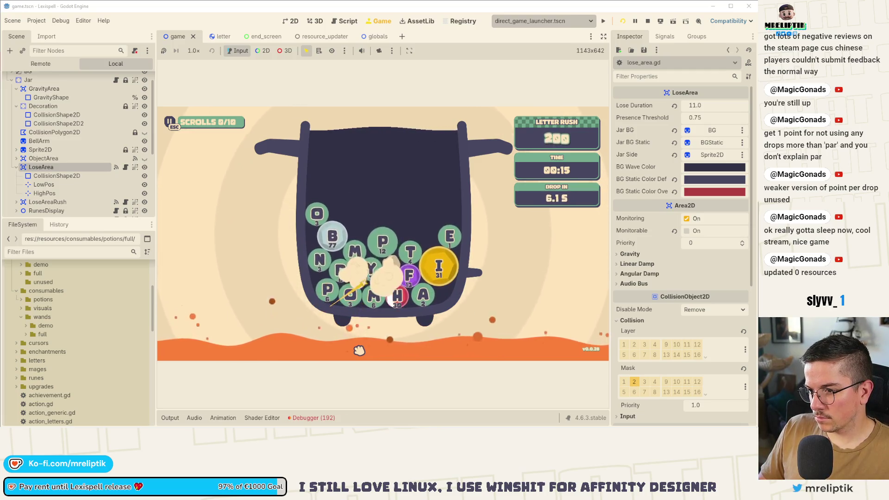
pyautogui.write('mop')
pyautogui.press('Return')
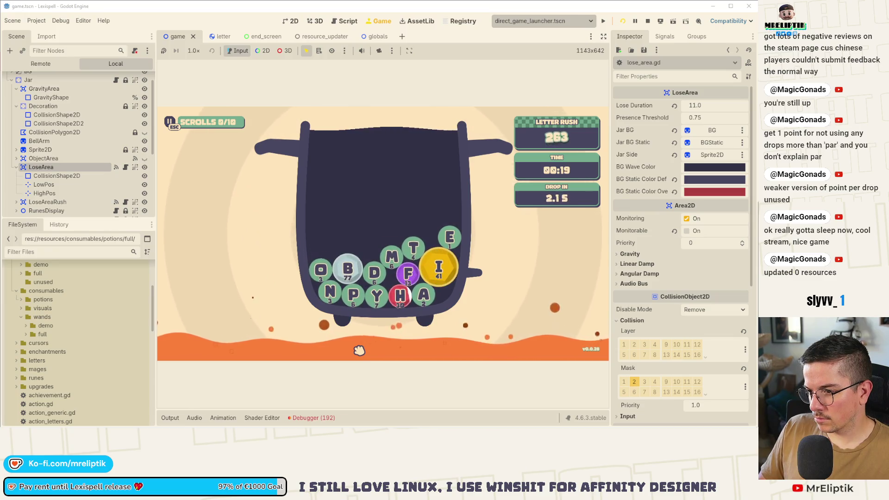
pyautogui.write('nope')
pyautogui.press('Return')
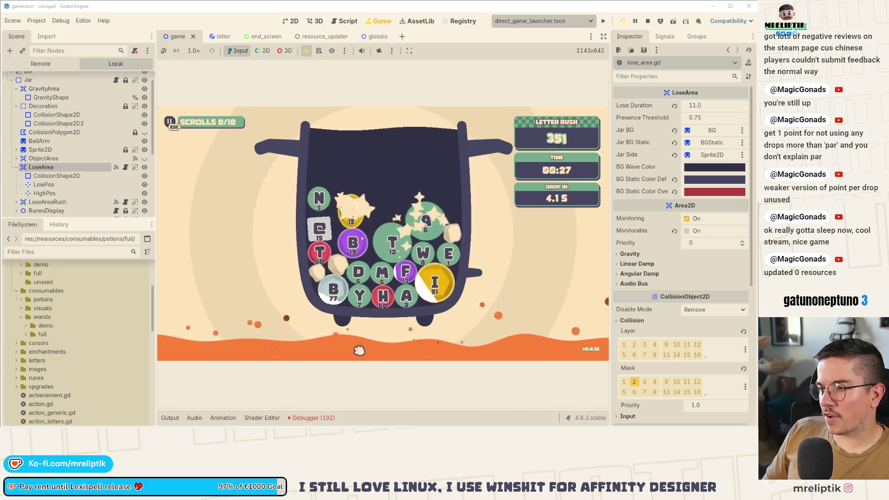
pyautogui.write('na')
pyautogui.press('Return')
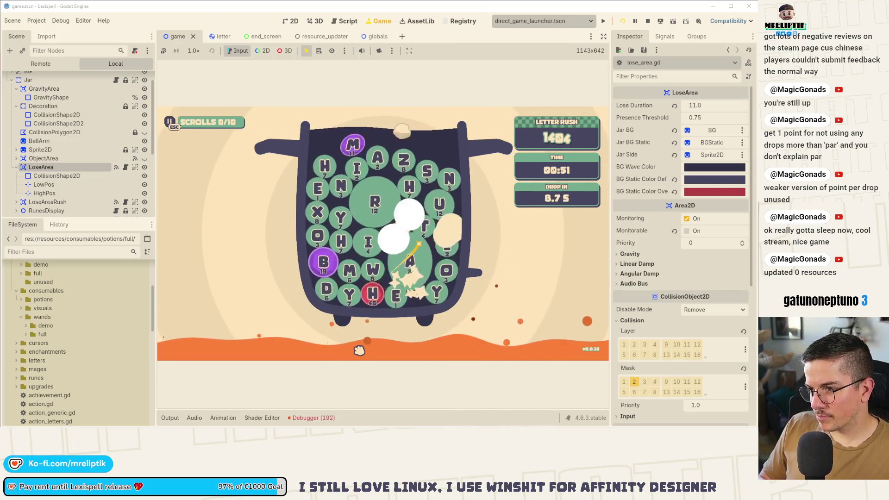
# Submit MONTH, N, PRIES, MAD and UN until the cauldron fills at 2416 points
pyautogui.write('month')
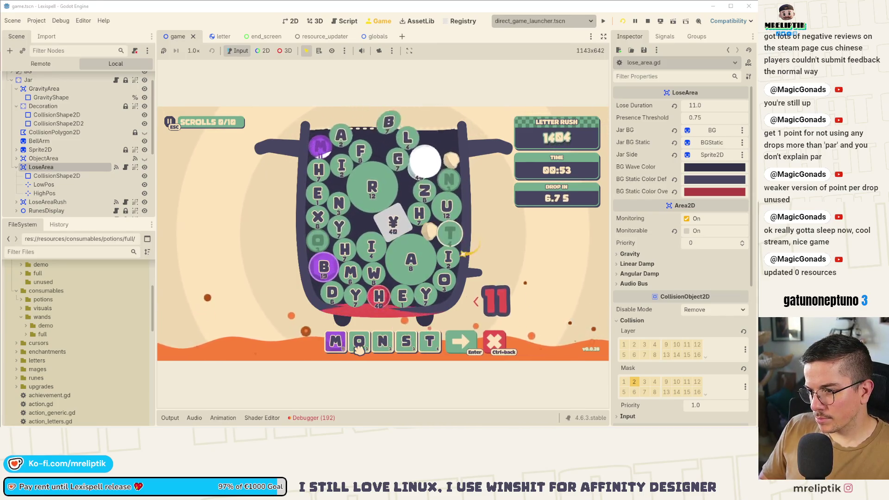
pyautogui.press('Return')
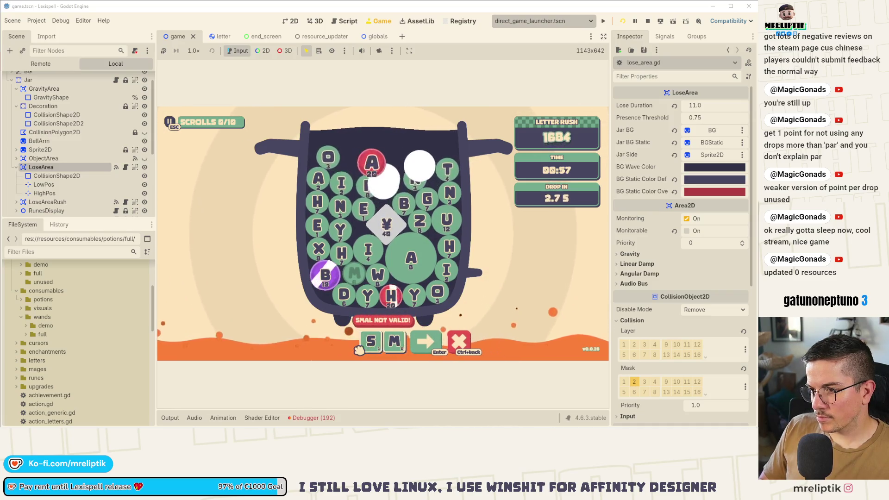
pyautogui.hotkey('ctrl', 'BackSpace')
pyautogui.write('n')
pyautogui.press('Return')
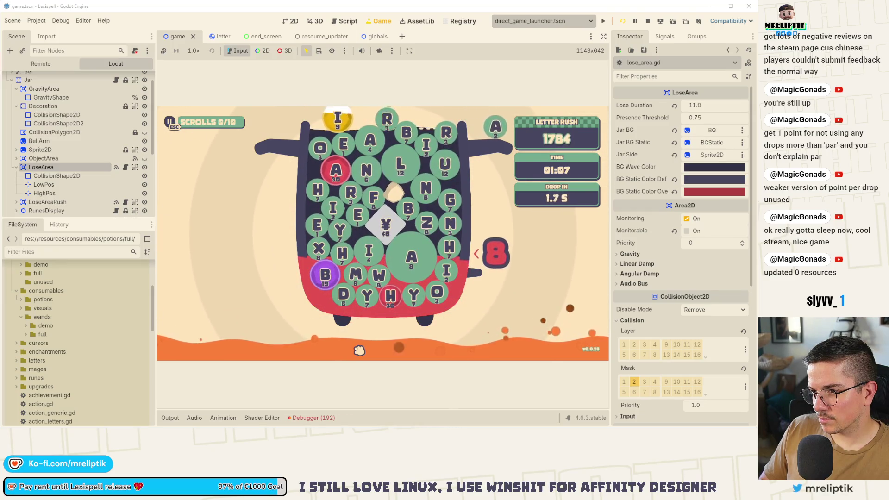
pyautogui.write('s')
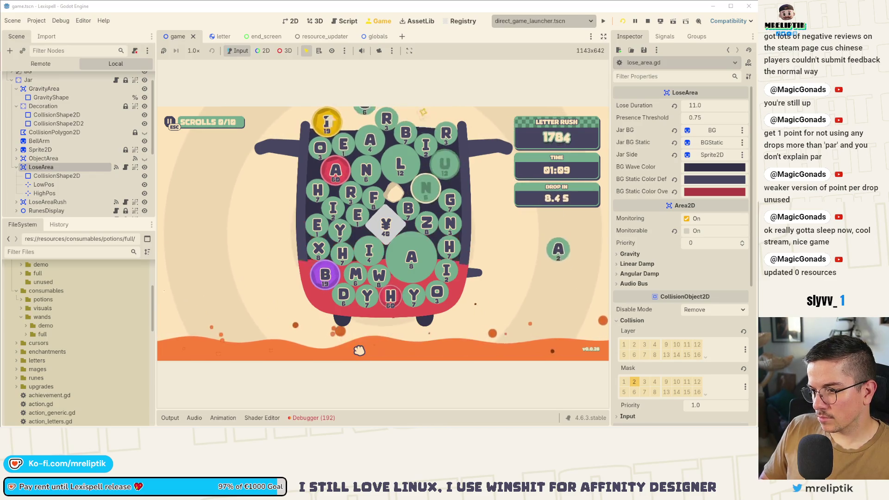
pyautogui.write('pries')
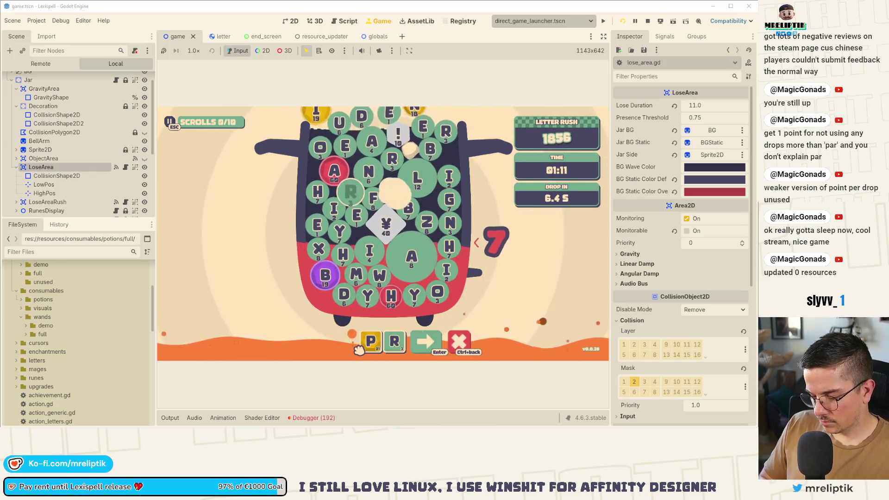
pyautogui.press('Return')
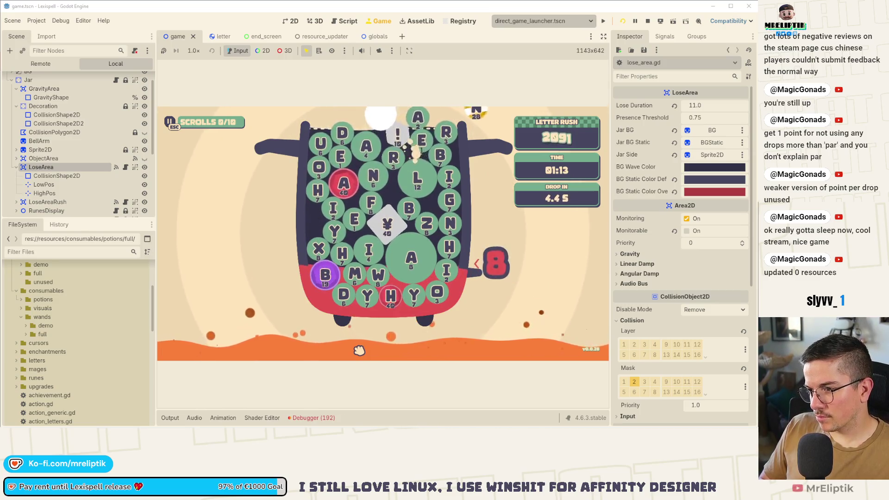
pyautogui.write('mad')
pyautogui.press('Return')
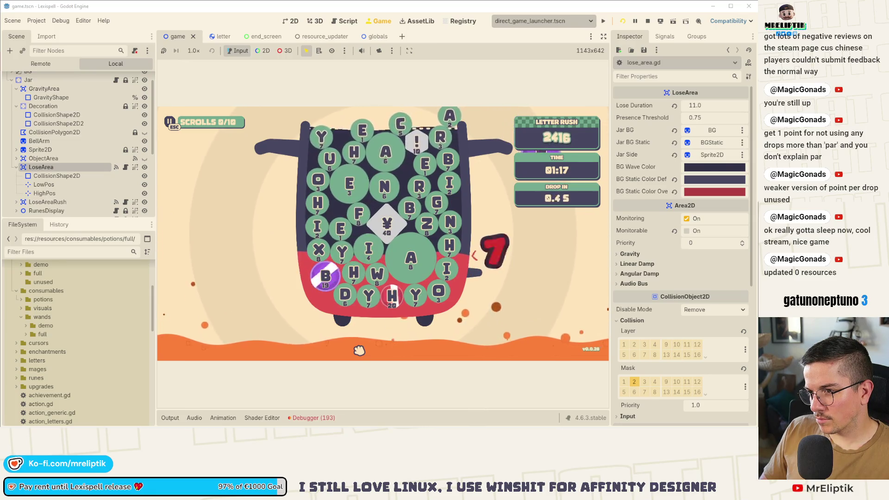
pyautogui.write('un')
pyautogui.press('Return')
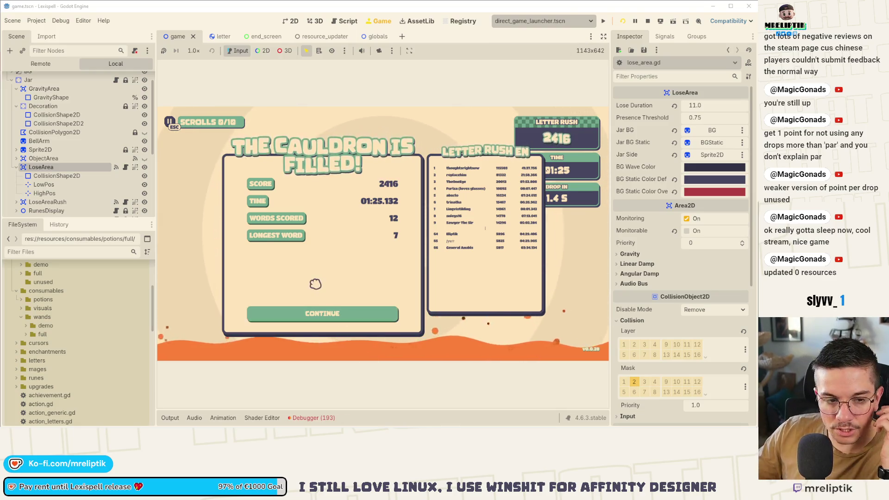
# Leave the results for the title menu, check the Debugger errors, and inspect the Game root node
pyautogui.click(323, 314)
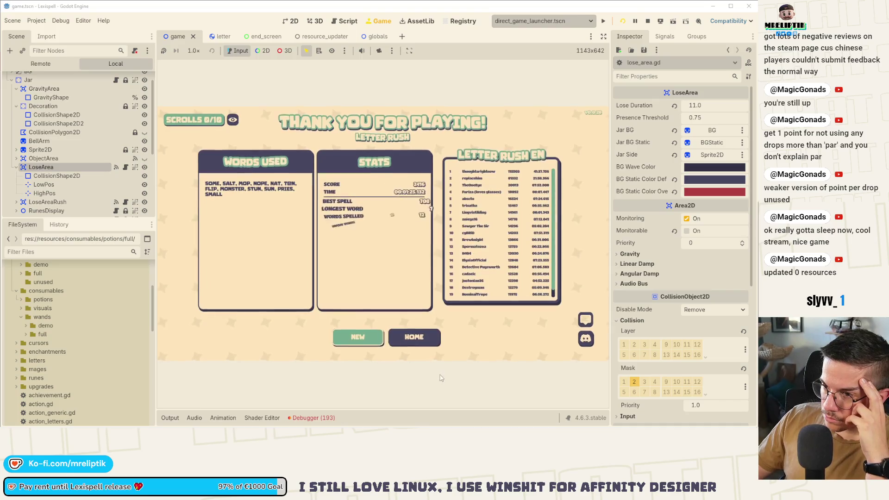
pyautogui.click(435, 341)
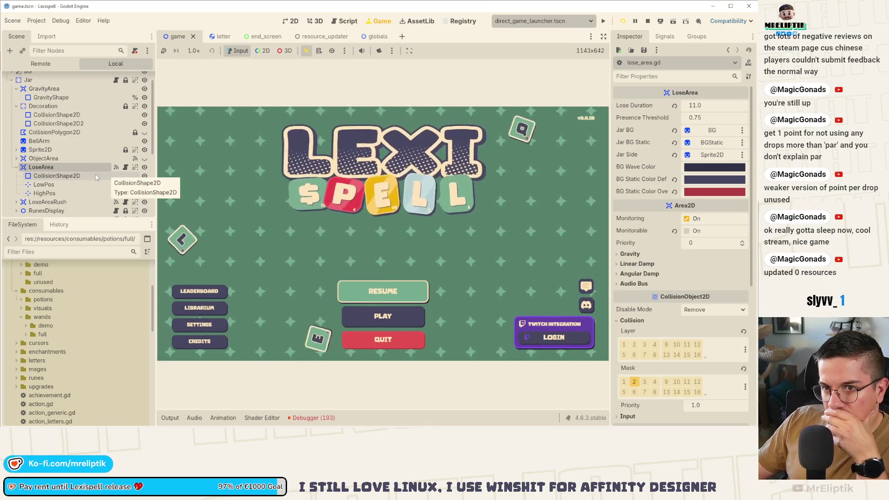
pyautogui.scroll(1, 65, 180)
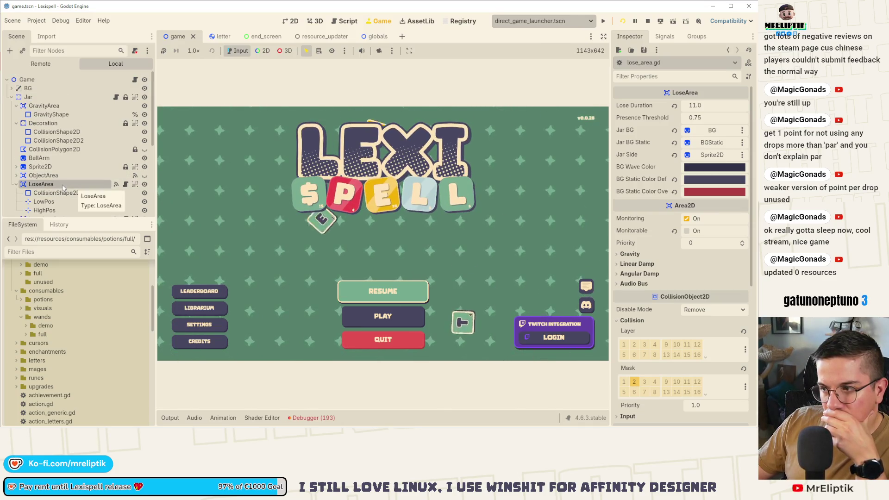
pyautogui.click(312, 417)
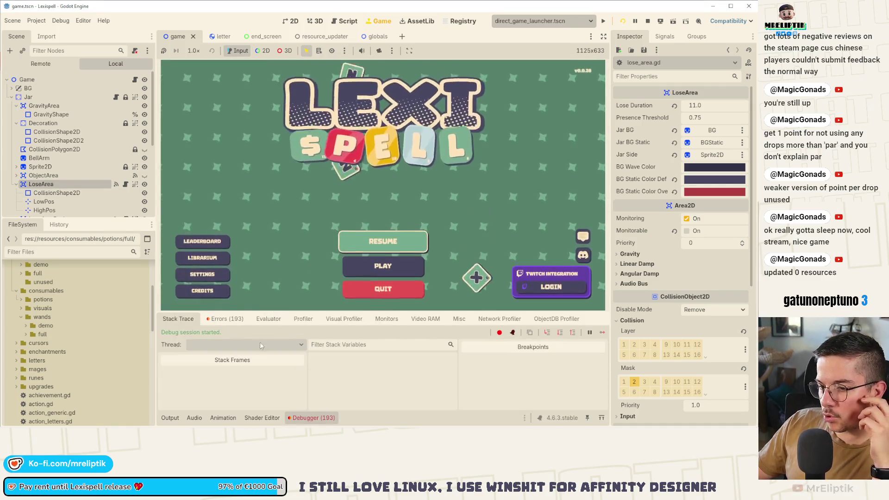
pyautogui.click(222, 319)
pyautogui.click(311, 417)
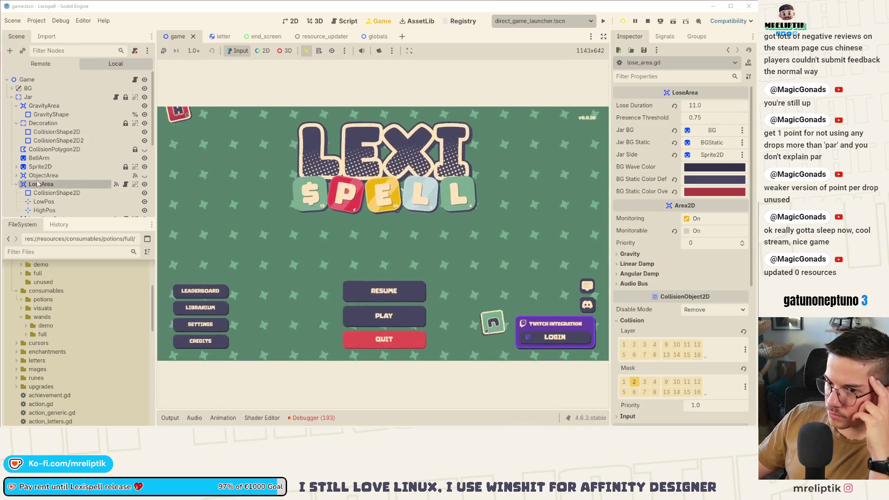
pyautogui.click(38, 80)
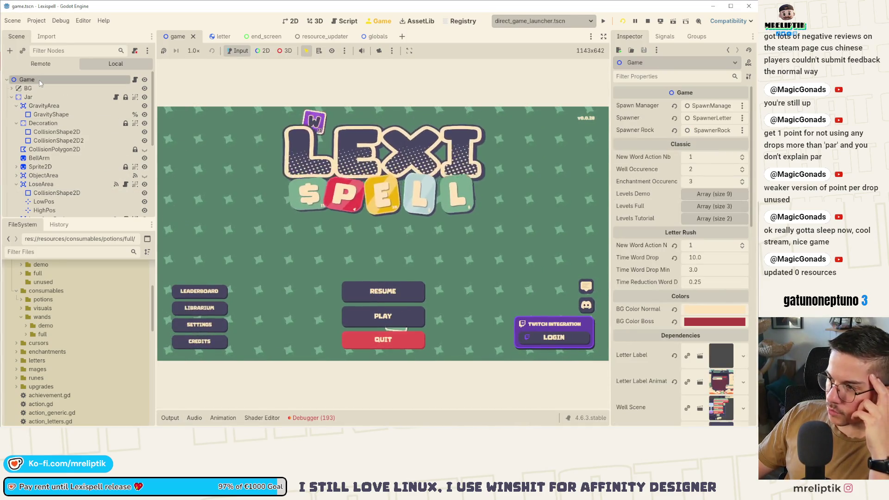
# Revert Time Word Drop to 12.0, save the scene, and open game.gd
pyautogui.click(674, 257)
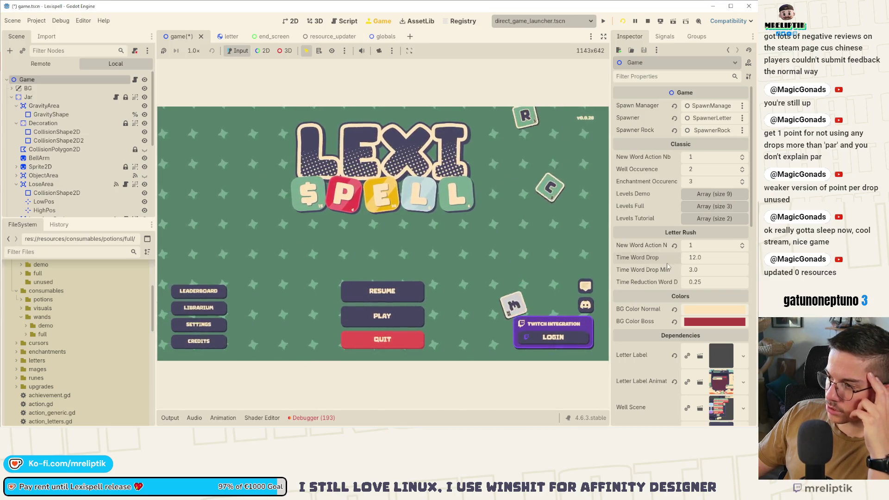
pyautogui.hotkey('ctrl', 's')
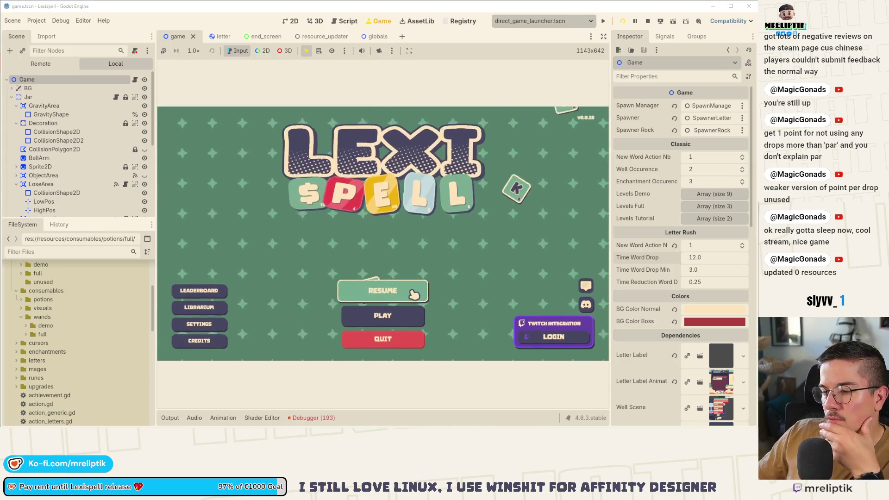
pyautogui.click(311, 418)
pyautogui.click(319, 418)
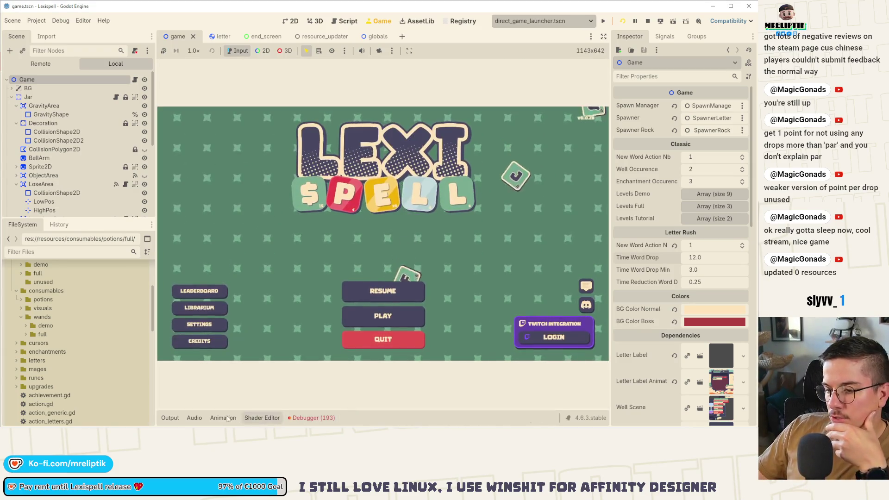
pyautogui.click(135, 79)
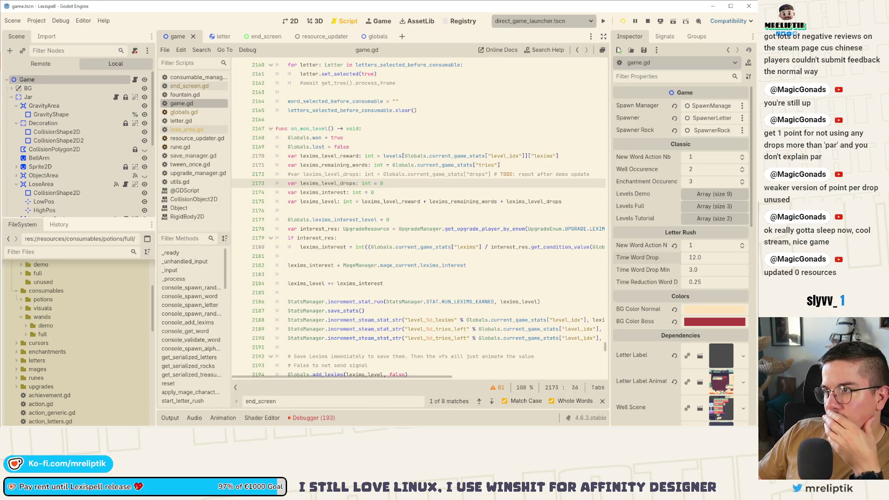
# Stop the running game and search game.gd for spawn calls with whole-word matching off
pyautogui.click(648, 22)
pyautogui.click(364, 202)
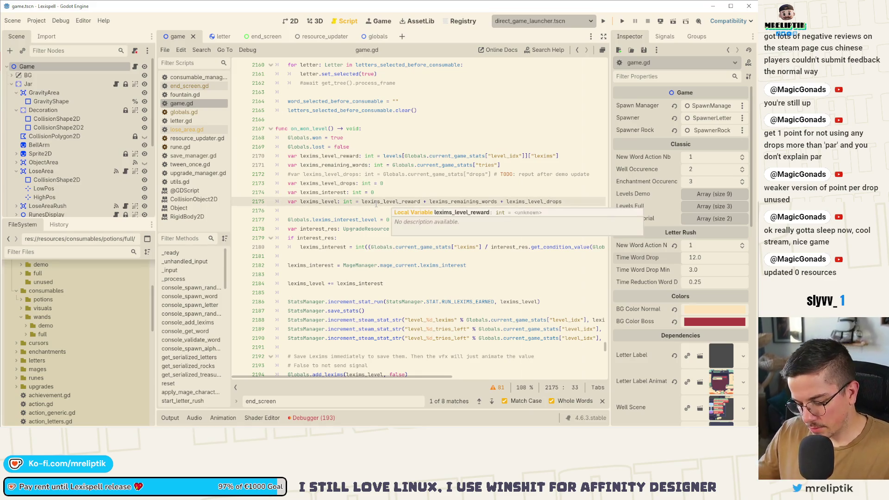
pyautogui.hotkey('ctrl', 'f')
pyautogui.write('letter_rus')
pyautogui.press('BackSpace')
pyautogui.press('BackSpace')
pyautogui.press('BackSpace')
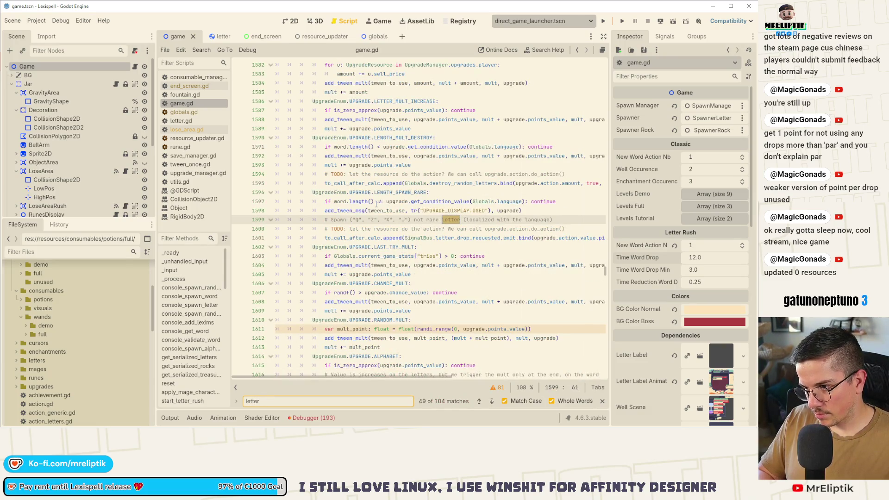
pyautogui.write('spawn_')
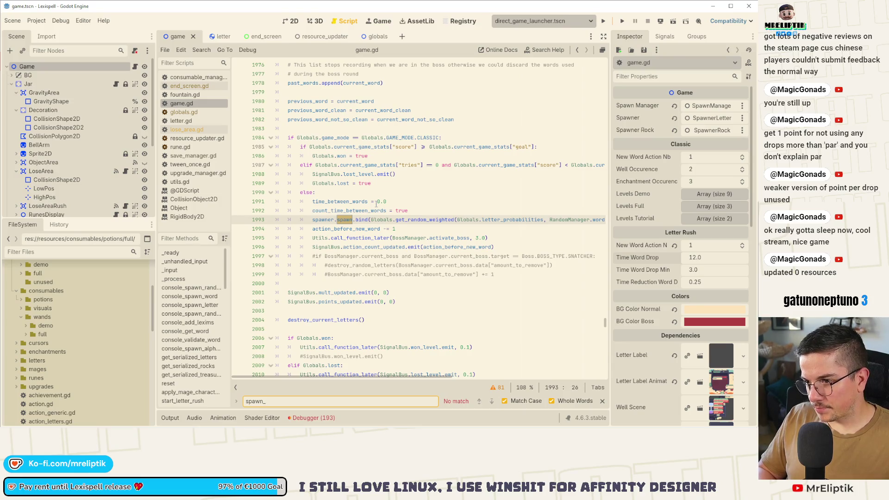
pyautogui.write('le')
pyautogui.press('BackSpace')
pyautogui.press('BackSpace')
pyautogui.press('BackSpace')
pyautogui.write('_random')
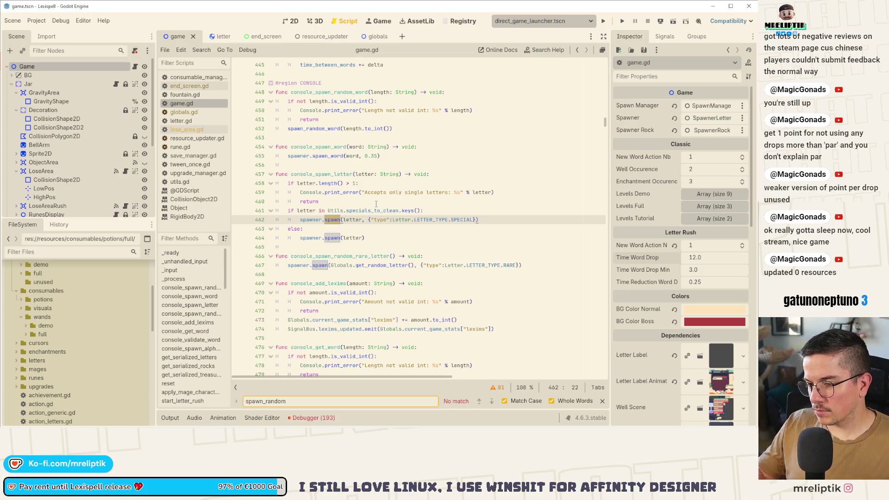
pyautogui.click(564, 403)
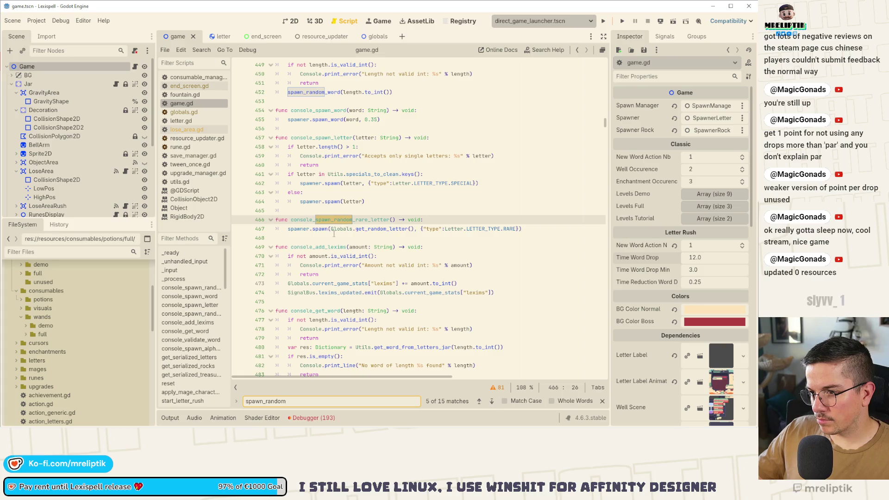
# Step through the spawn_word matches in game.gd, from line 205 to line 454
pyautogui.click(320, 229)
pyautogui.doubleClick(321, 229)
pyautogui.doubleClick(327, 120)
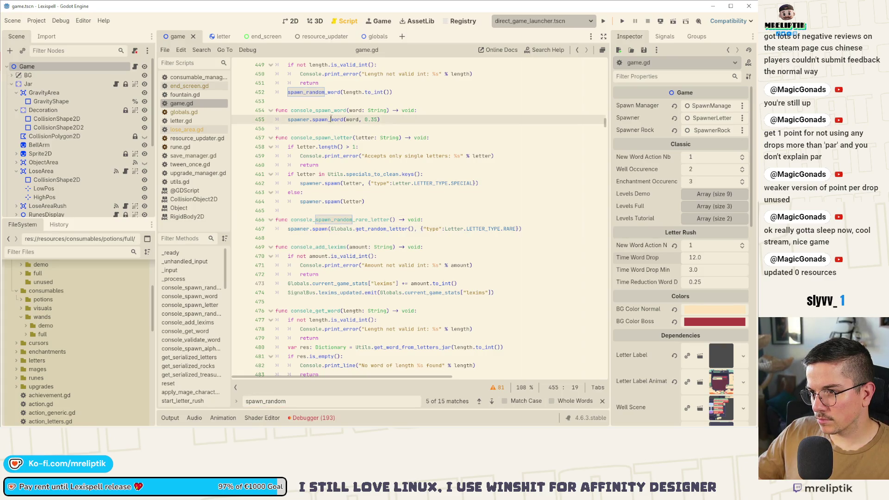
pyautogui.hotkey('ctrl', 'f')
pyautogui.click(491, 402)
pyautogui.click(492, 401)
pyautogui.click(492, 402)
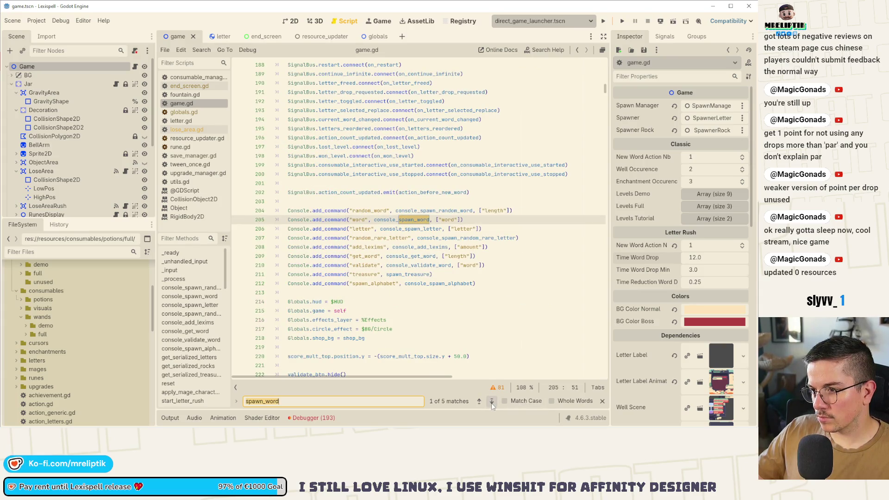
pyautogui.click(491, 401)
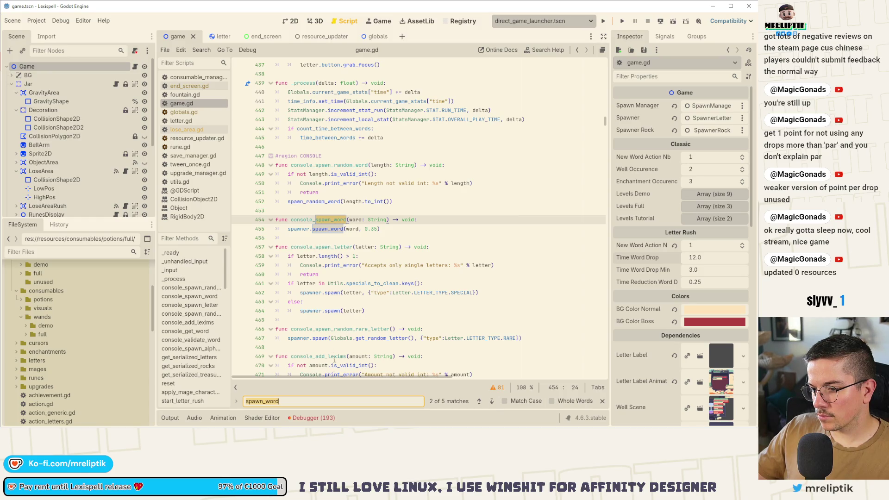
pyautogui.press('BackSpace')
pyautogui.press('BackSpace')
pyautogui.press('BackSpace')
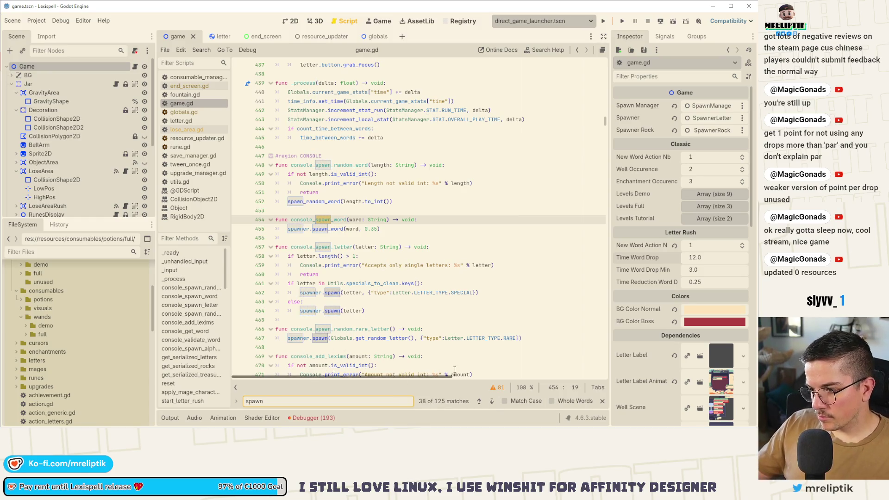
pyautogui.click(479, 401)
# Follow LetterRushTimer's timeout signal to its handler _on_letter_rush_timer_timeout
pyautogui.scroll(-5, 59, 170)
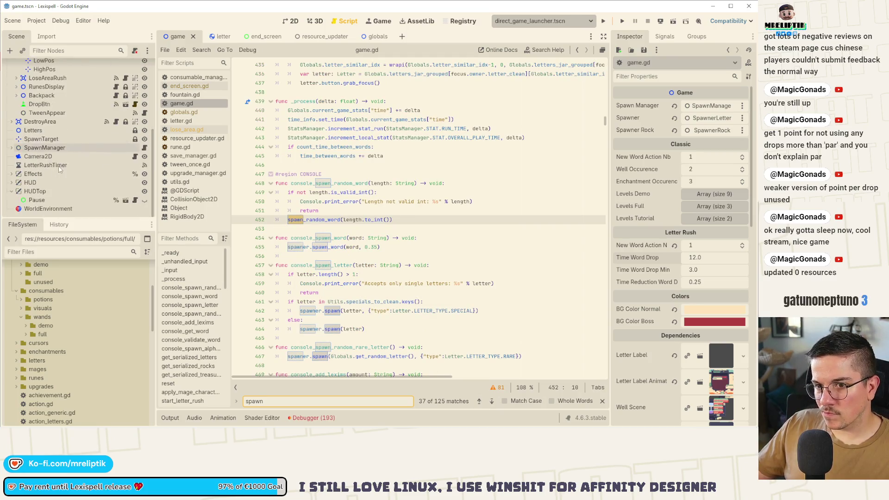
pyautogui.click(54, 166)
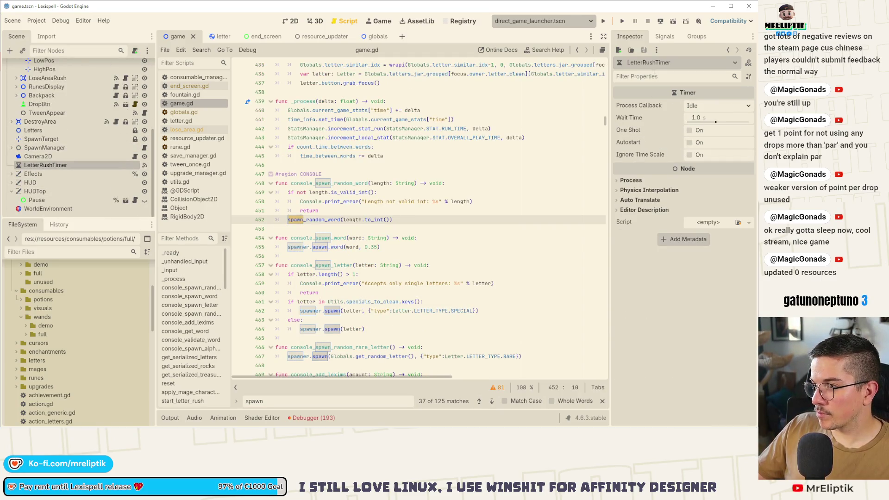
pyautogui.click(660, 37)
pyautogui.doubleClick(656, 84)
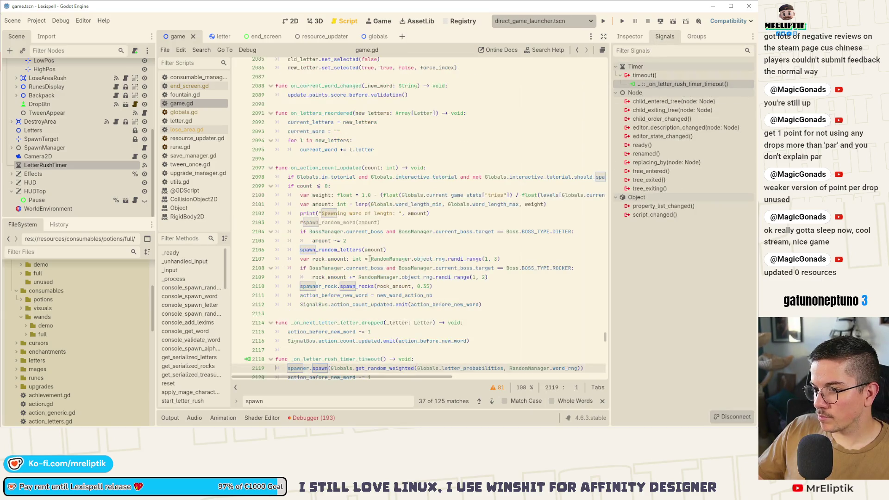
# Inspect how the timeout handler uses letter_rush_timer, time_before_word_drop and action_before_new_word
pyautogui.scroll(-4, 369, 259)
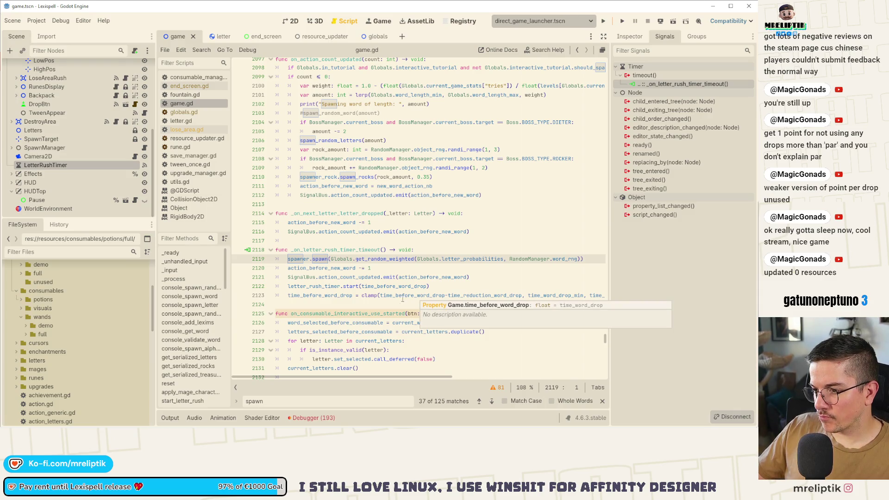
pyautogui.doubleClick(314, 286)
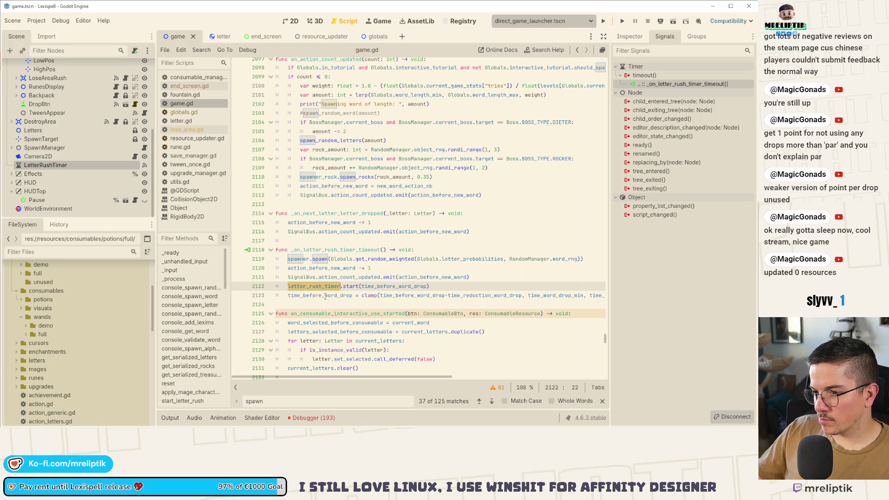
pyautogui.doubleClick(383, 287)
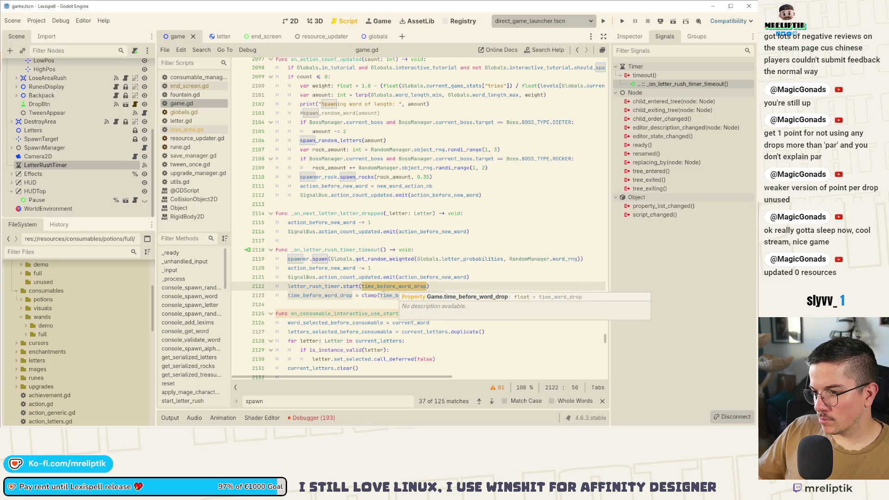
pyautogui.moveTo(333, 298)
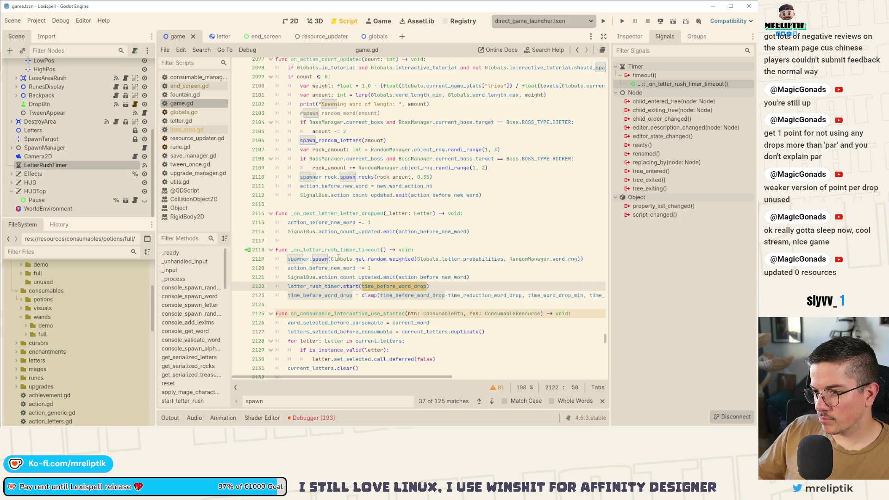
pyautogui.click(328, 259)
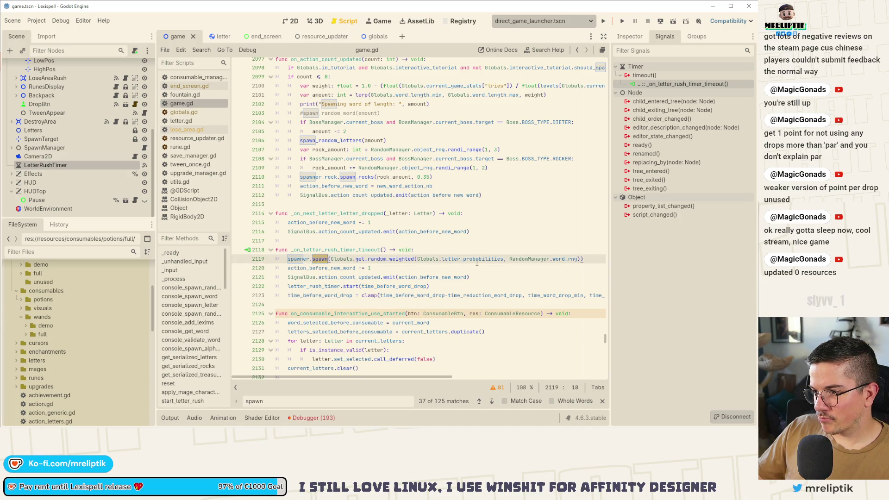
pyautogui.moveTo(377, 259)
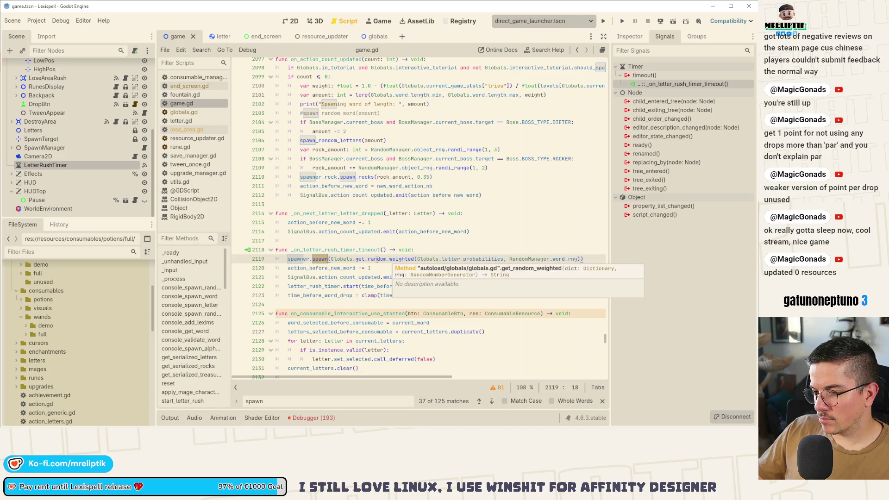
pyautogui.moveTo(320, 259)
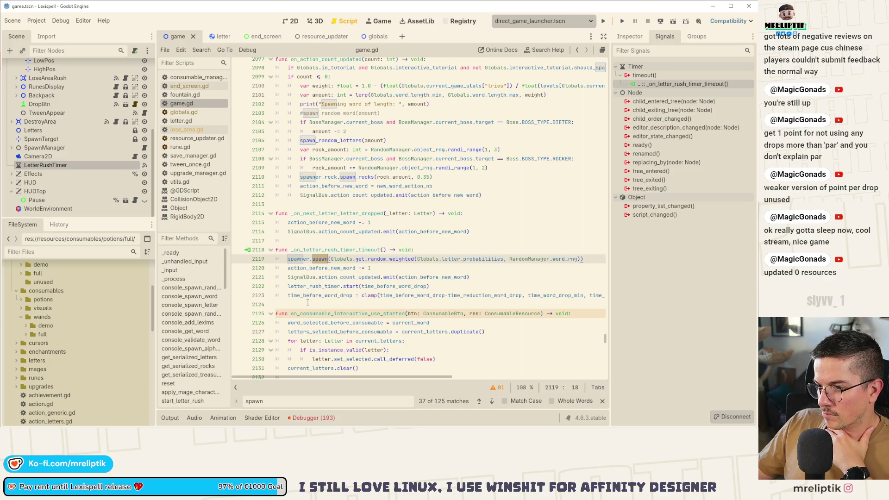
pyautogui.doubleClick(319, 269)
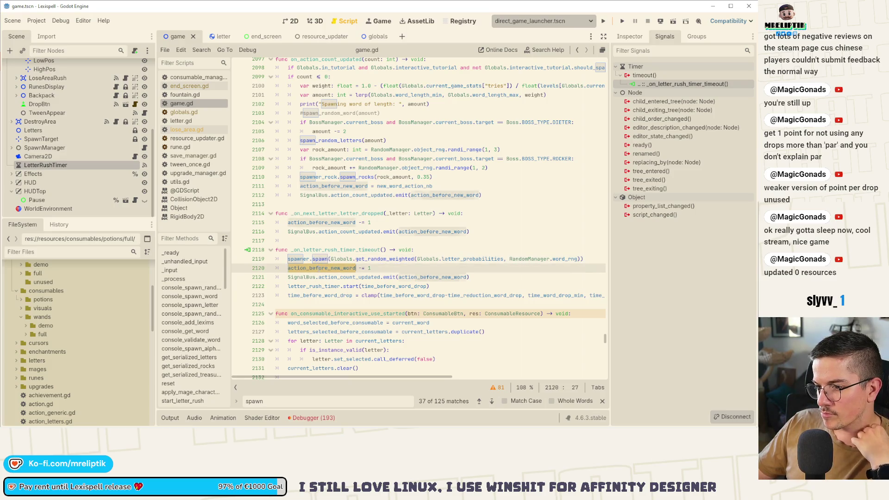
# Trace action_before_new_word and the amount variable through on_action_count_updated
pyautogui.doubleClick(437, 231)
pyautogui.scroll(3, 433, 233)
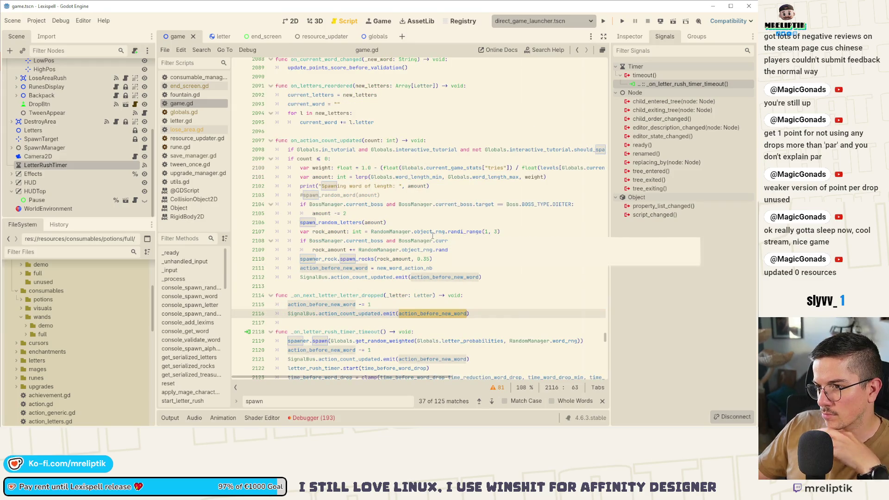
pyautogui.doubleClick(323, 141)
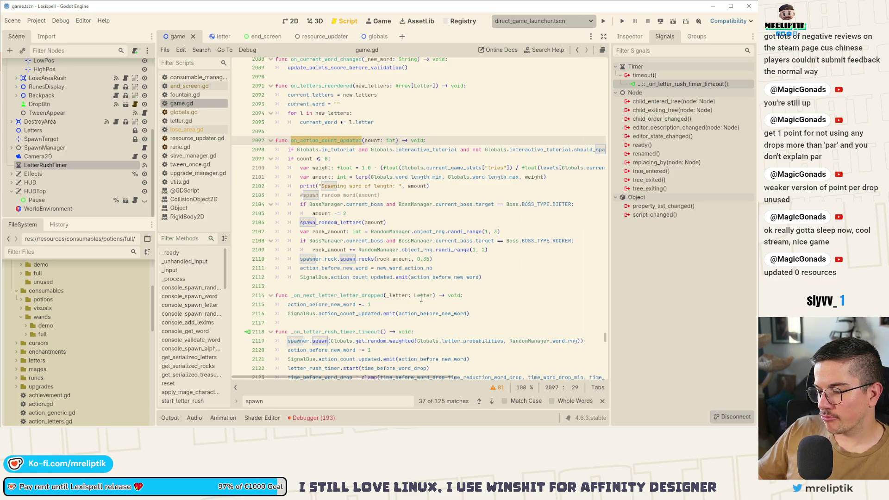
pyautogui.click(478, 268)
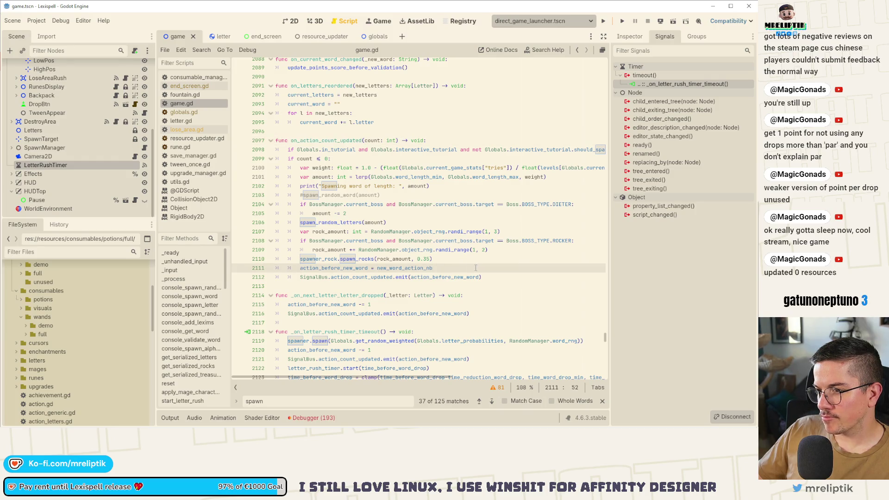
pyautogui.doubleClick(331, 223)
pyautogui.doubleClick(374, 223)
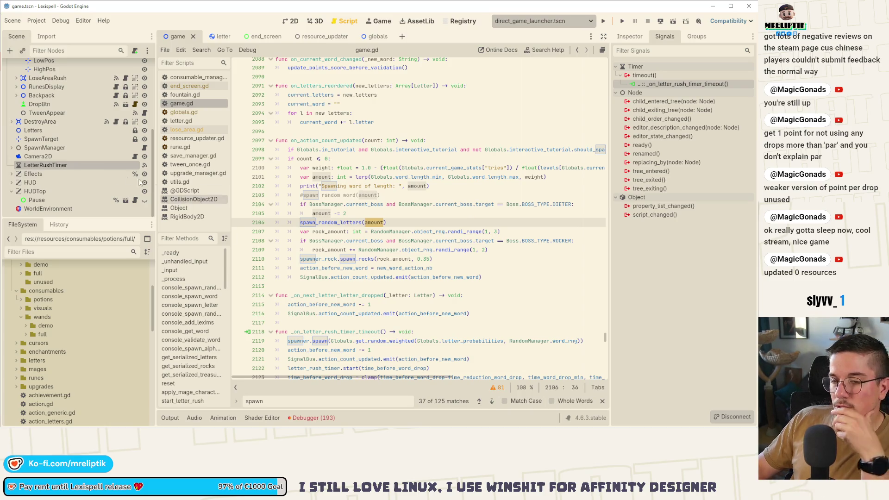
# Show the Game root node's Letter Rush properties: word drop 12.0, minimum 3.0, reduction 0.25
pyautogui.click(629, 36)
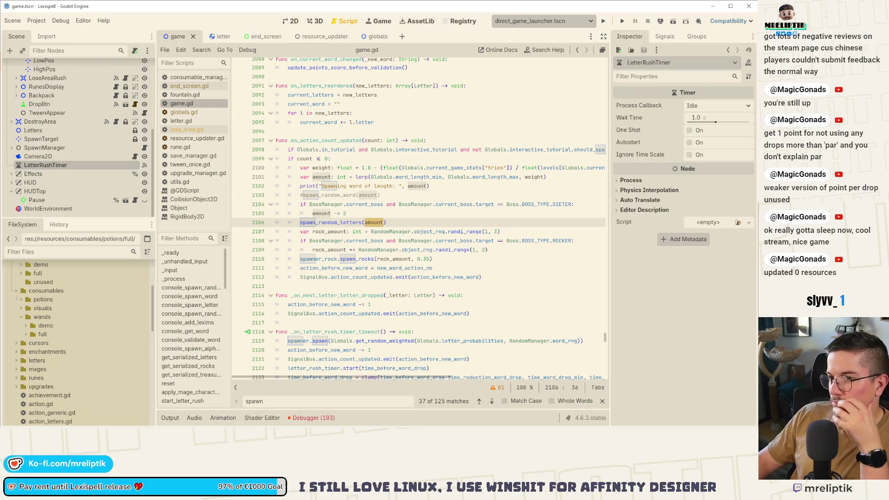
pyautogui.scroll(5, 54, 153)
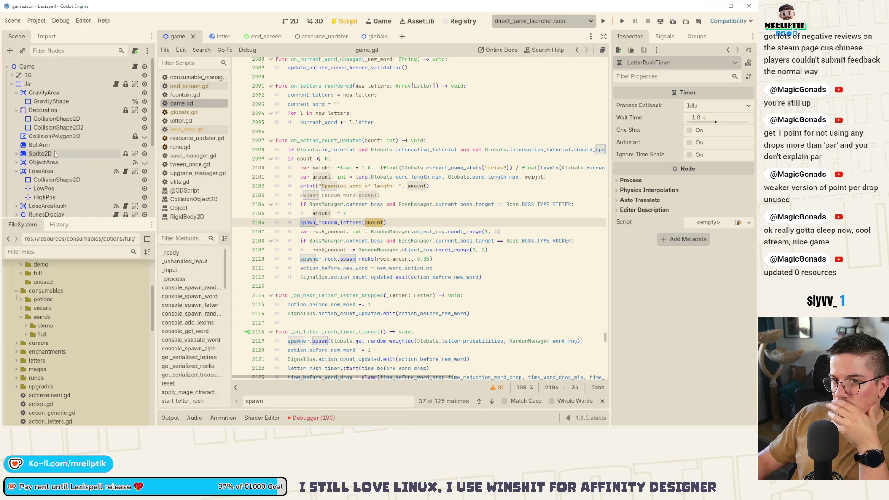
pyautogui.doubleClick(51, 68)
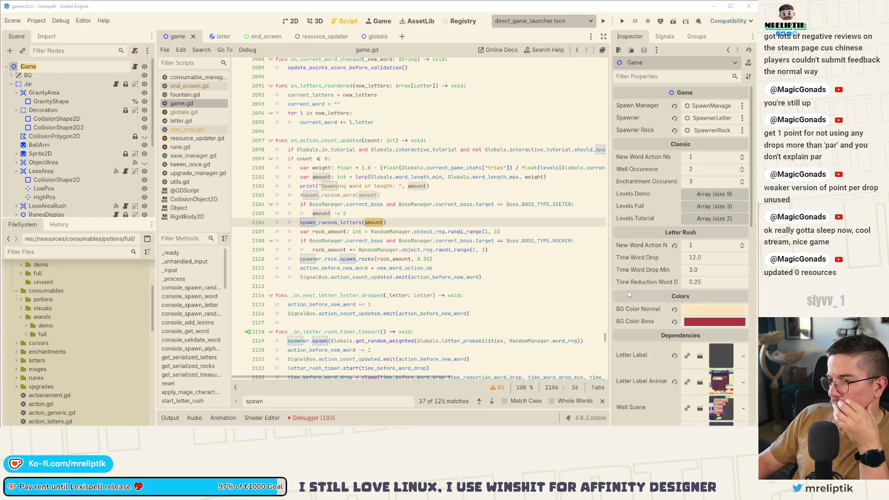
# Change time_reduction_word_drop on line 82 from 0.25 to 0.5 and save game.gd
pyautogui.click(135, 67)
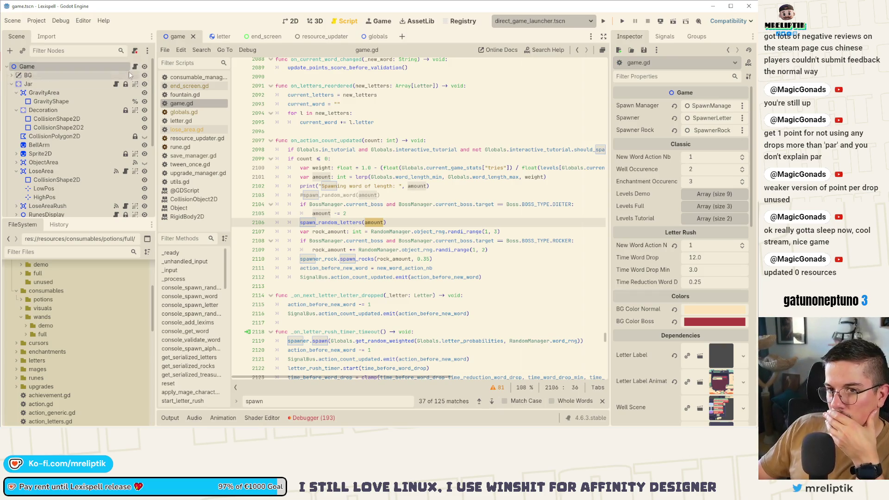
pyautogui.scroll(10, 525, 271)
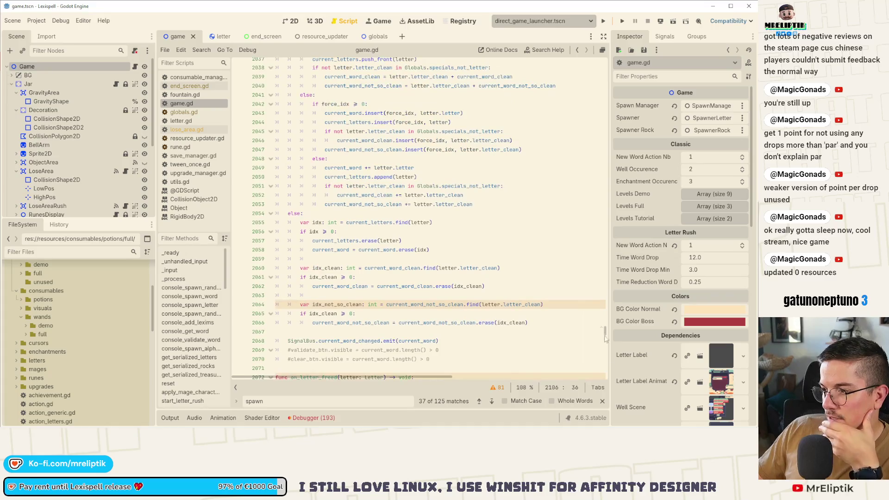
pyautogui.moveTo(605, 333); pyautogui.dragTo(602, 69)
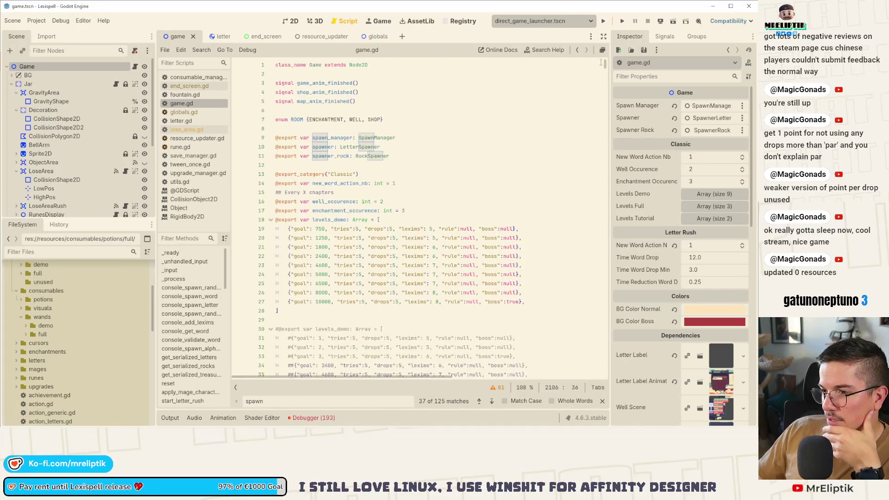
pyautogui.click(448, 192)
pyautogui.hotkey('ctrl', 'f')
pyautogui.write('time_redu')
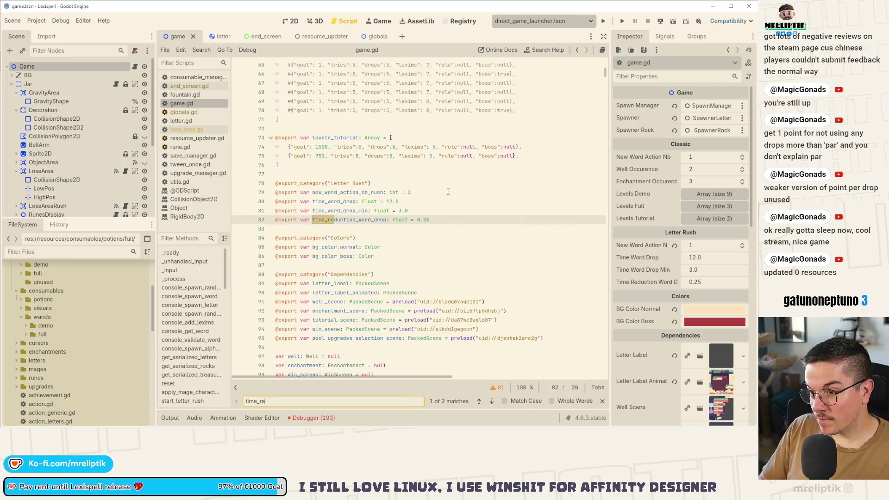
pyautogui.click(443, 221)
pyautogui.press('BackSpace')
pyautogui.hotkey('ctrl', 's')
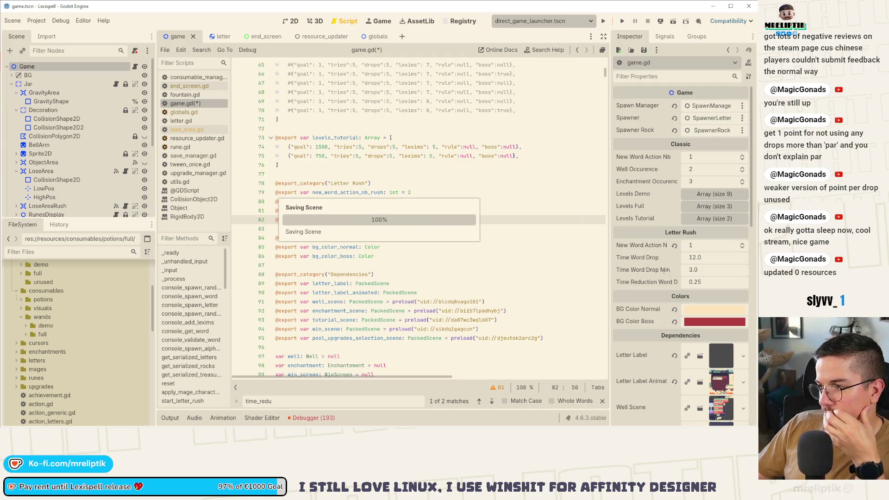
# Search game.gd for time_word_drop and step through its occurrences
pyautogui.click(713, 261)
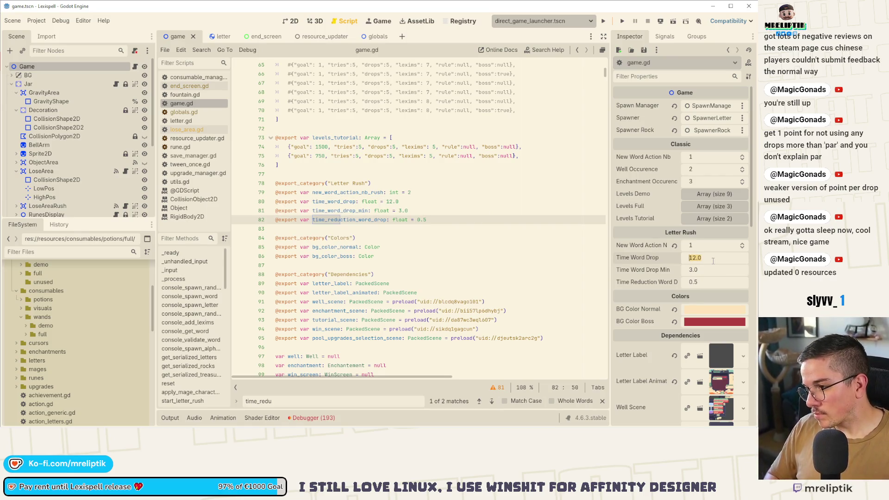
pyautogui.doubleClick(333, 220)
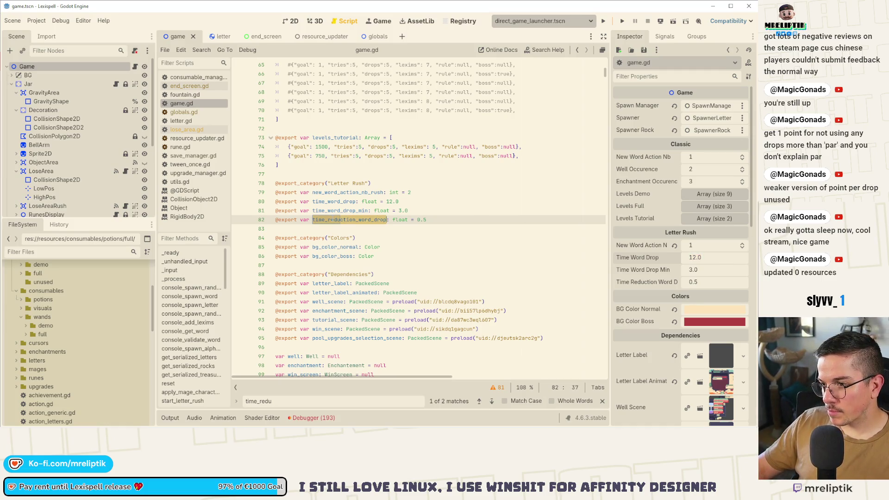
pyautogui.doubleClick(332, 203)
pyautogui.hotkey('ctrl', 'f')
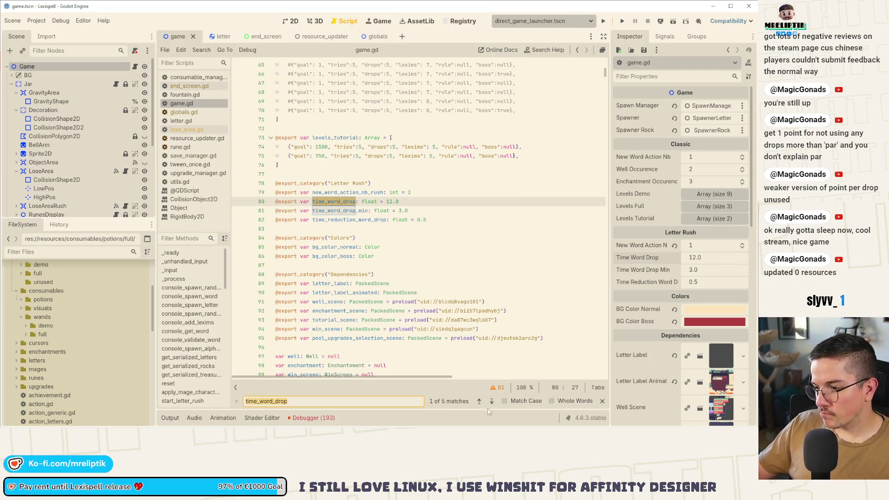
pyautogui.click(492, 402)
pyautogui.click(491, 402)
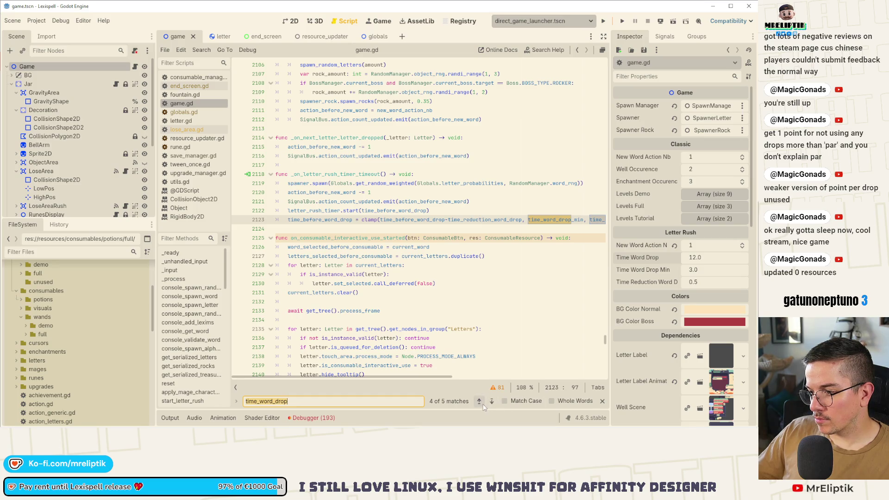
# Change the letter rush start delay on line 590 from minus 5.0 to minus 3.0 and save
pyautogui.click(482, 405)
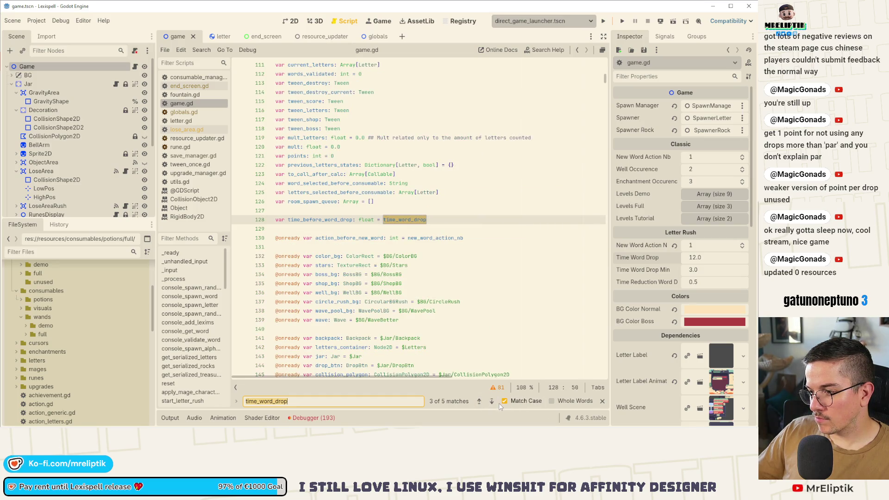
pyautogui.click(492, 401)
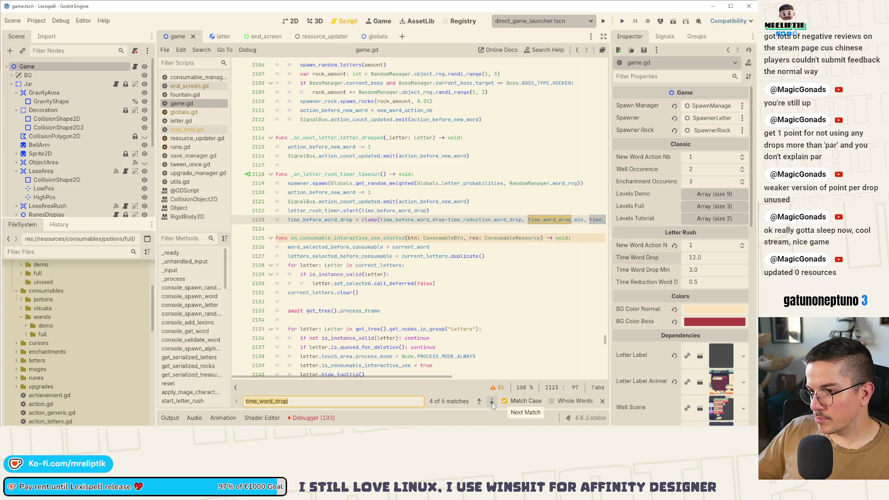
pyautogui.doubleClick(323, 219)
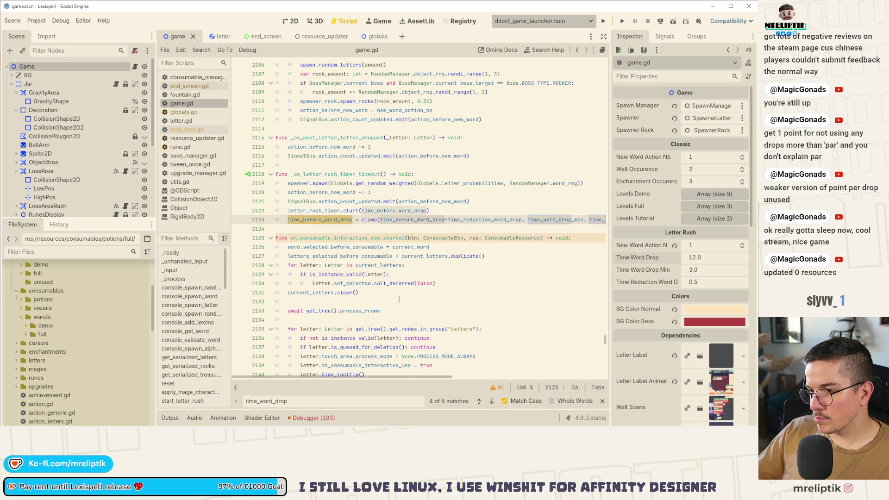
pyautogui.doubleClick(323, 211)
pyautogui.hotkey('ctrl', 'f')
pyautogui.click(492, 401)
pyautogui.click(492, 402)
pyautogui.click(491, 401)
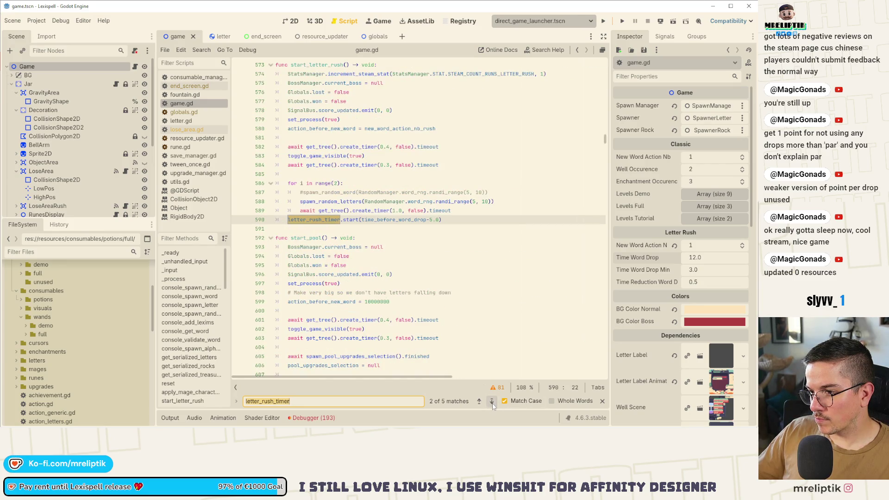
pyautogui.click(435, 225)
pyautogui.press('BackSpace')
pyautogui.write('3')
pyautogui.hotkey('ctrl', 's')
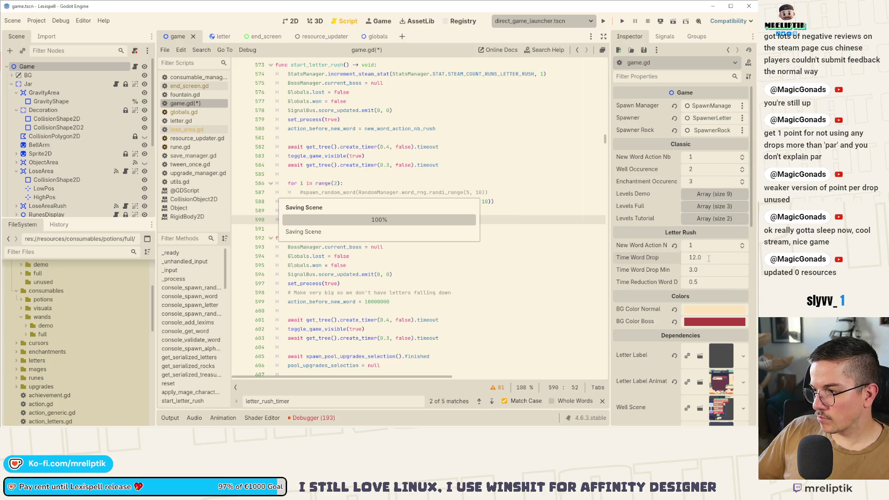
# Raise time_word_drop on line 80 from 12.0 to 13.0 and save game.gd
pyautogui.press('Left')
pyautogui.press('Left')
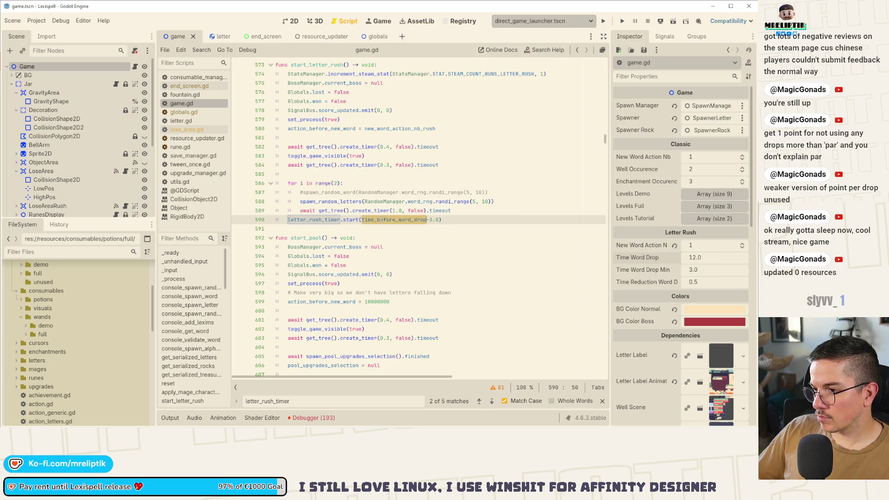
pyautogui.hotkey('ctrl', 'f')
pyautogui.click(479, 402)
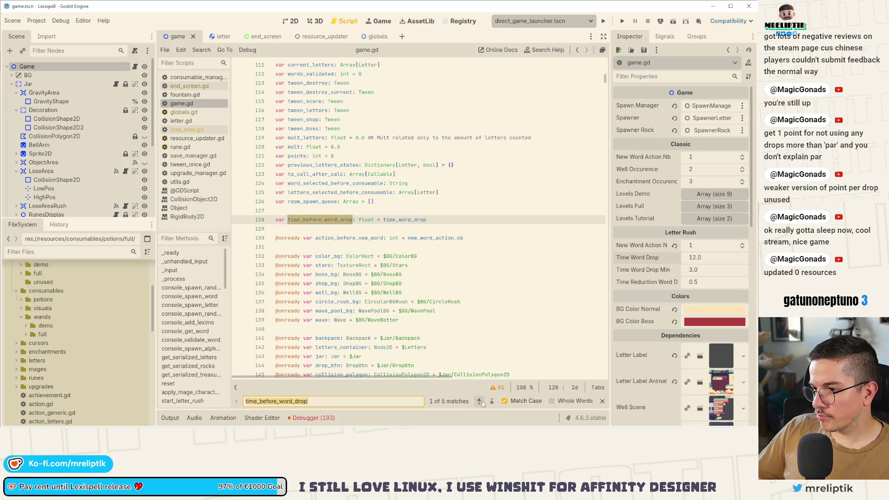
pyautogui.doubleClick(405, 220)
pyautogui.hotkey('ctrl', 'f')
pyautogui.click(479, 401)
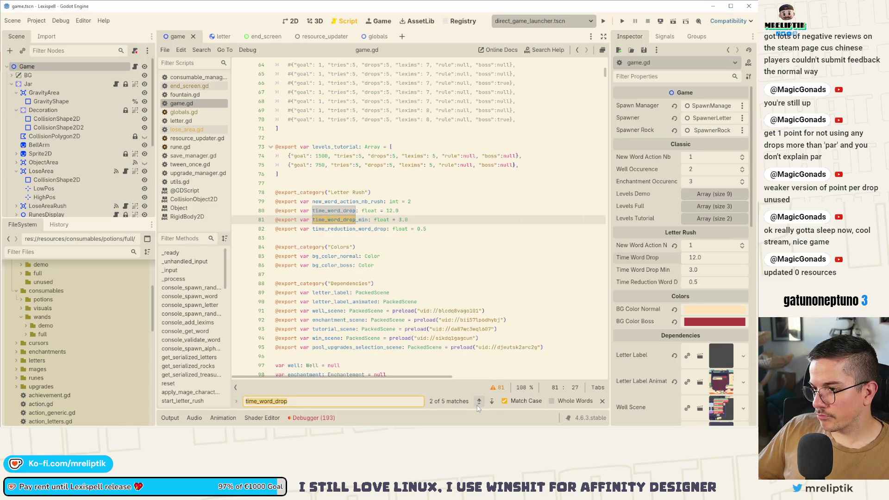
pyautogui.click(389, 211)
pyautogui.write('3')
pyautogui.hotkey('ctrl', 's')
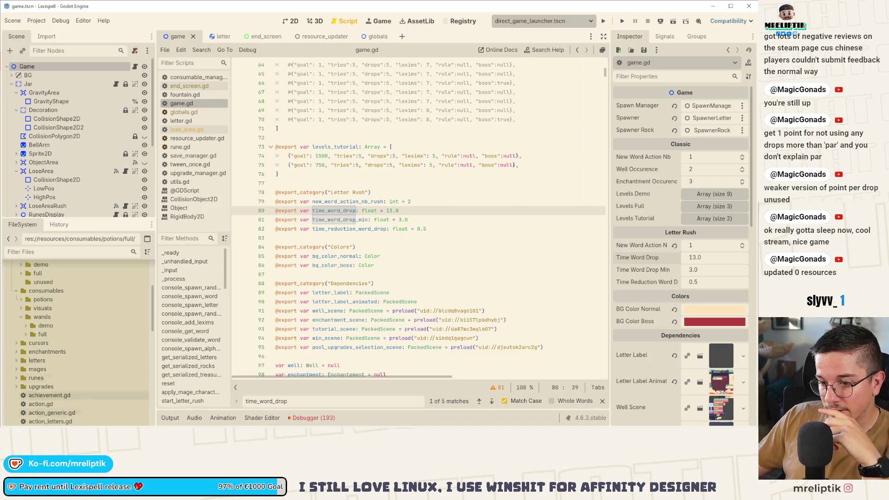
pyautogui.click(46, 420)
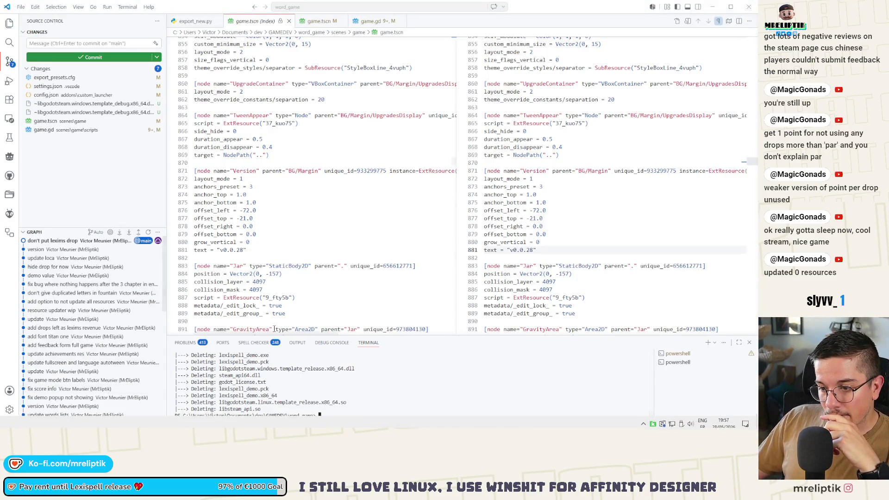
# Stage game.tscn and game.gd and commit them as 'increase duration between words in letter rush'
pyautogui.click(61, 121)
pyautogui.click(54, 131)
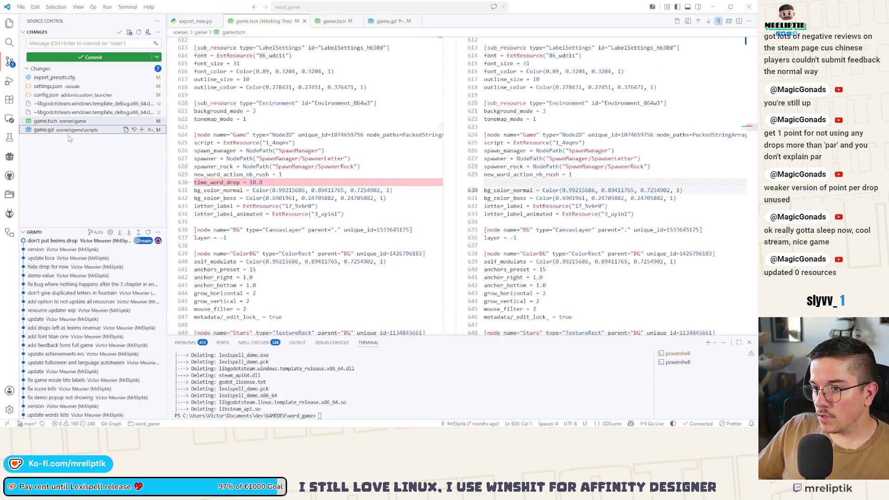
pyautogui.click(63, 42)
pyautogui.write('increas')
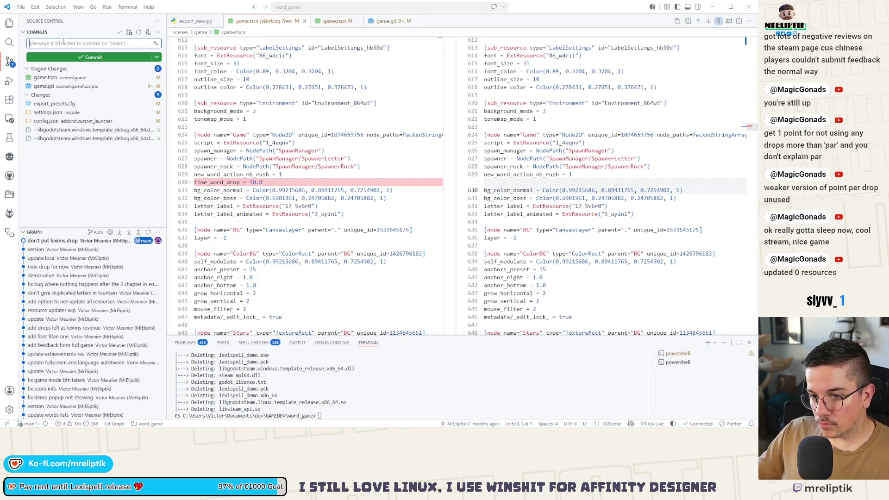
pyautogui.write('e length letter w')
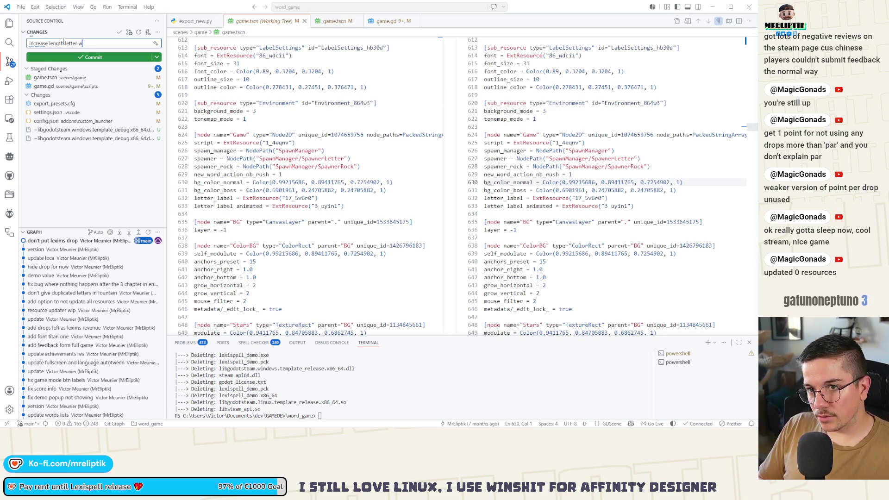
pyautogui.press('BackSpace')
pyautogui.press('BackSpace')
pyautogui.press('BackSpace')
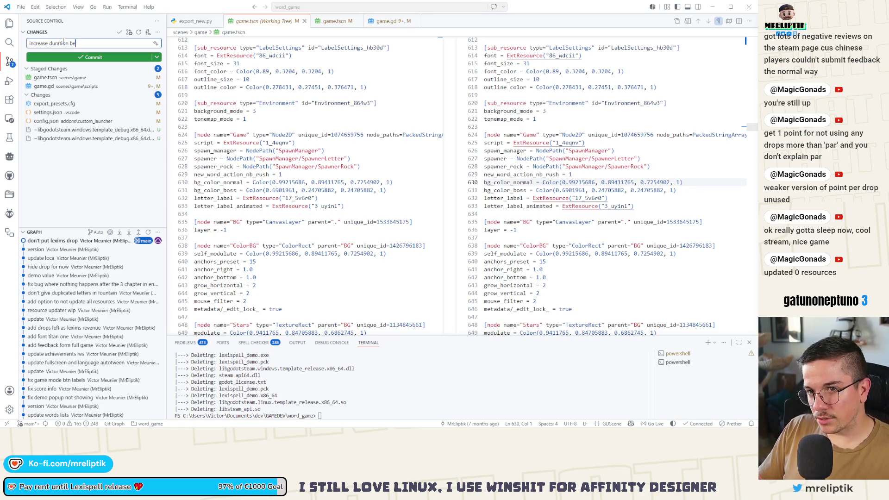
pyautogui.write('letter rush')
pyautogui.hotkey('ctrl', 'Return')
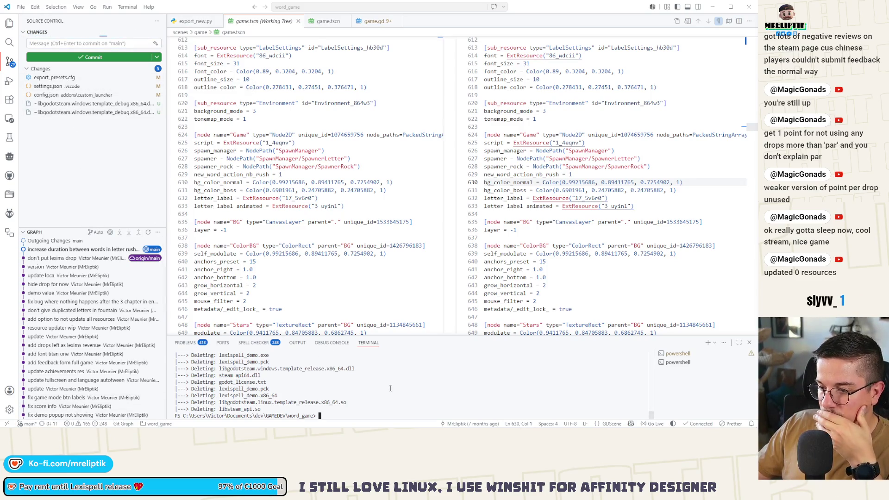
# Run export_new.py, answering y for the demo build and n for the playtest build
pyautogui.write('python')
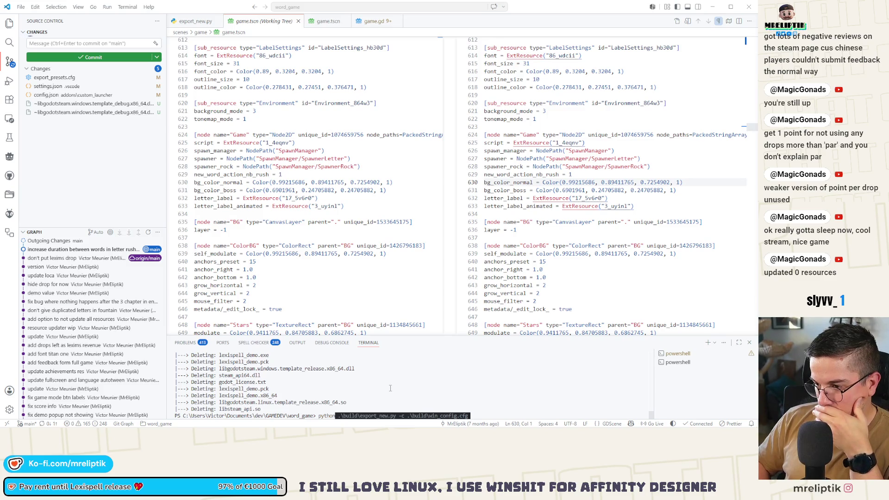
pyautogui.press('Right')
pyautogui.press('Return')
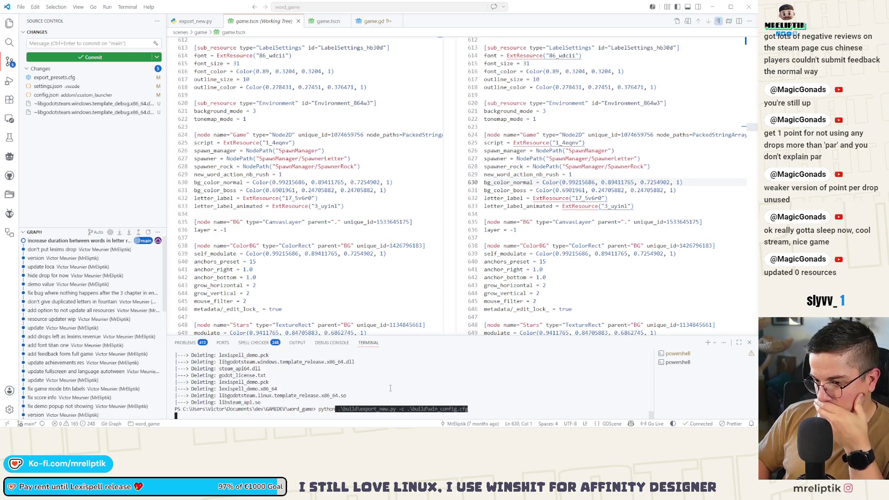
pyautogui.write('y/n:')
pyautogui.press('Return')
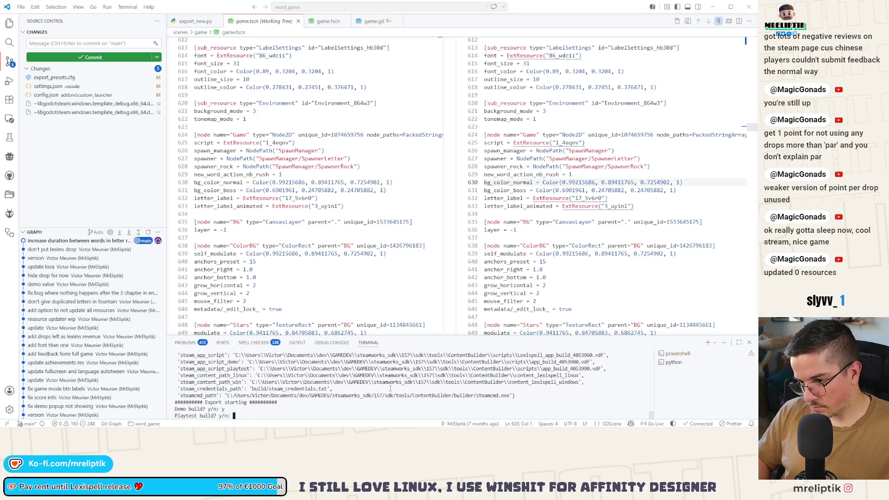
pyautogui.write('n')
pyautogui.press('Return')
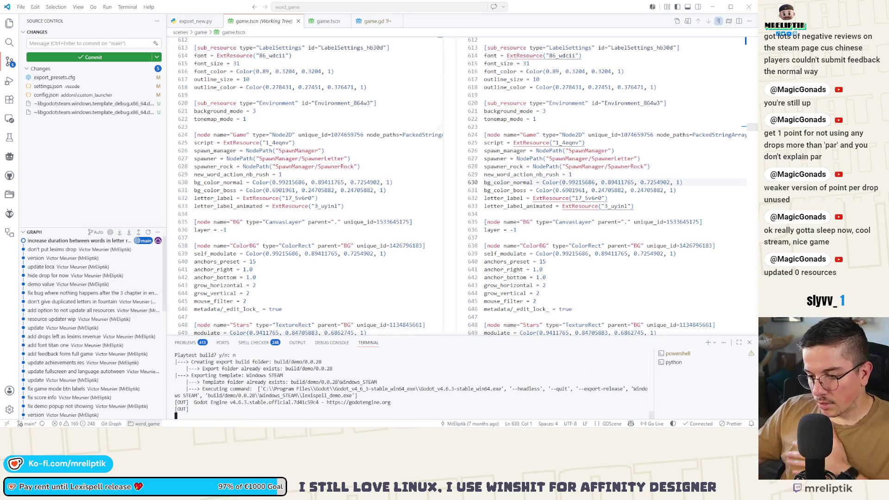
# Wait for the 0.0.28 demo export to finish, then move to the Steamworks builds page
pyautogui.click(97, 416)
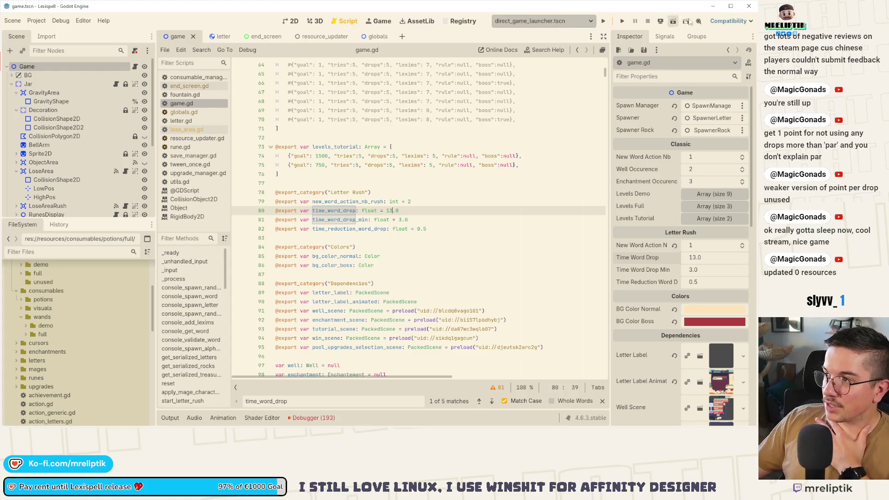
pyautogui.moveTo(2, 415)
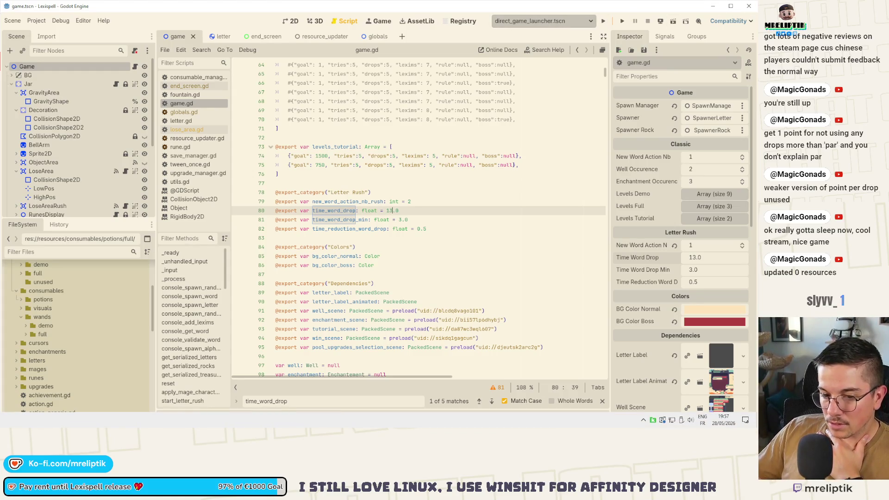
pyautogui.hotkey('alt', 'Tab')
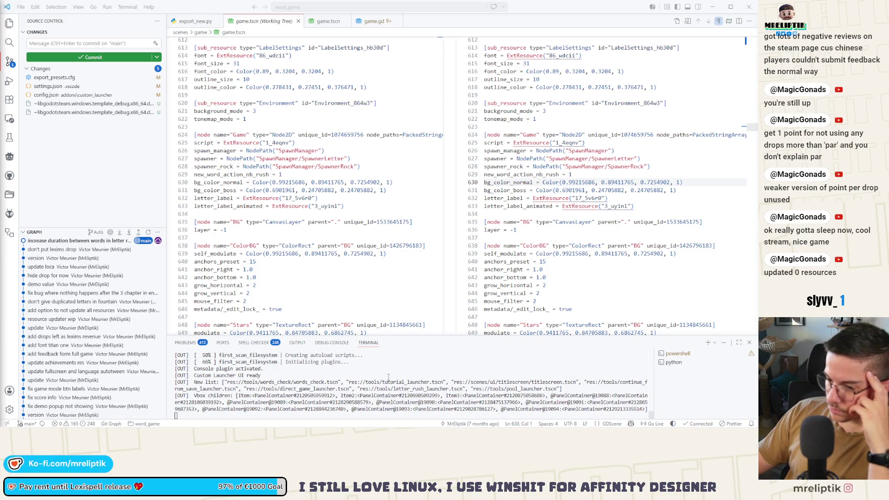
pyautogui.moveTo(18, 421)
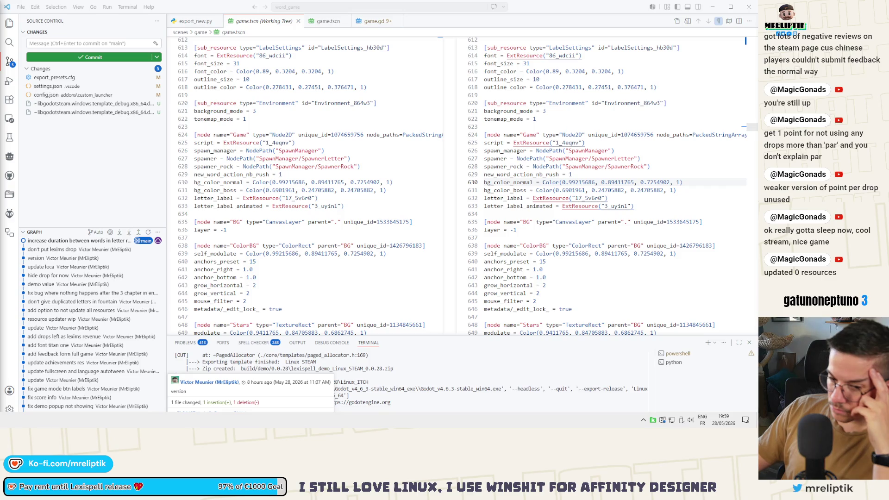
pyautogui.hotkey('alt', 'Tab')
pyautogui.moveTo(187, 119)
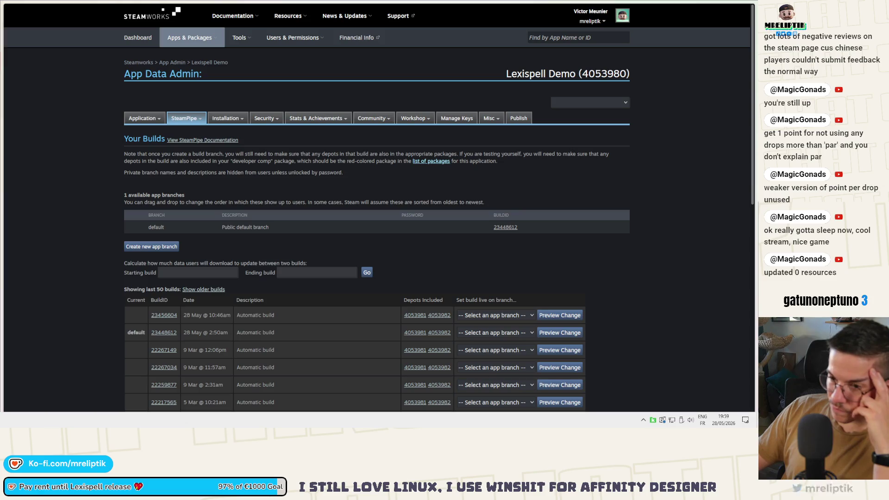
pyautogui.moveTo(696, 13)
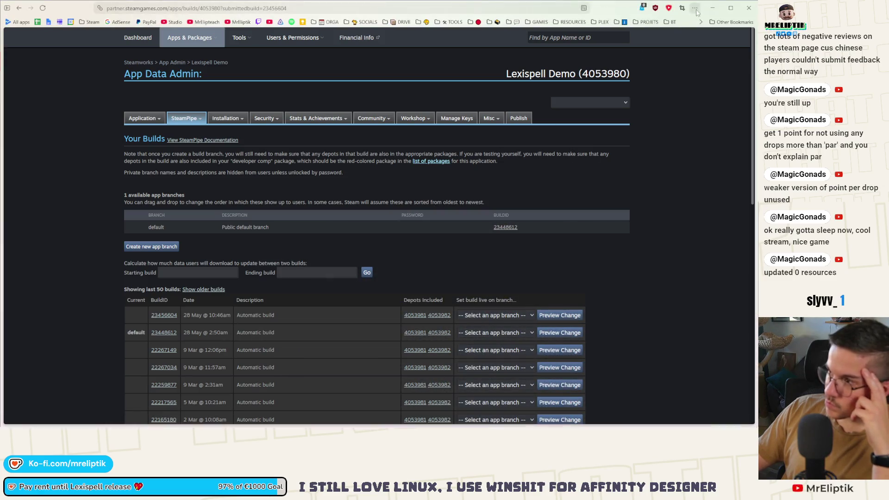
pyautogui.hotkey('alt', 'Tab')
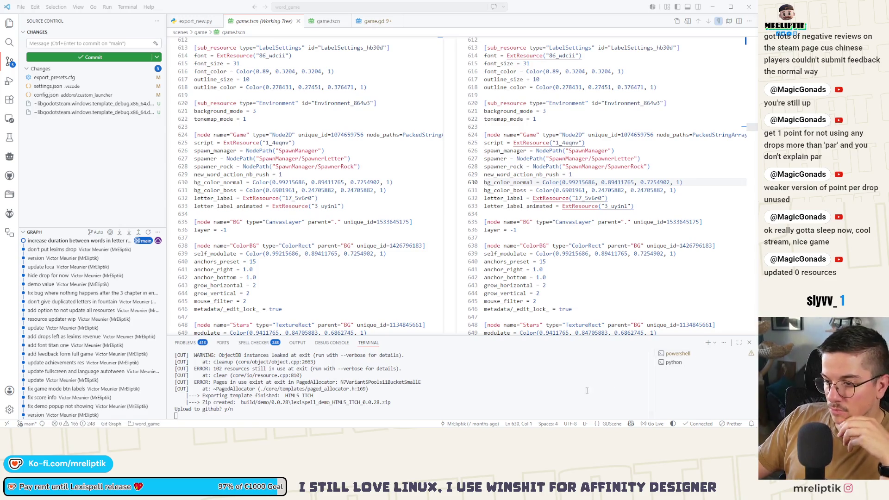
# Approve uploading the 0.0.28 demo builds to GitHub, itch and Steam
pyautogui.write('y')
pyautogui.press('Return')
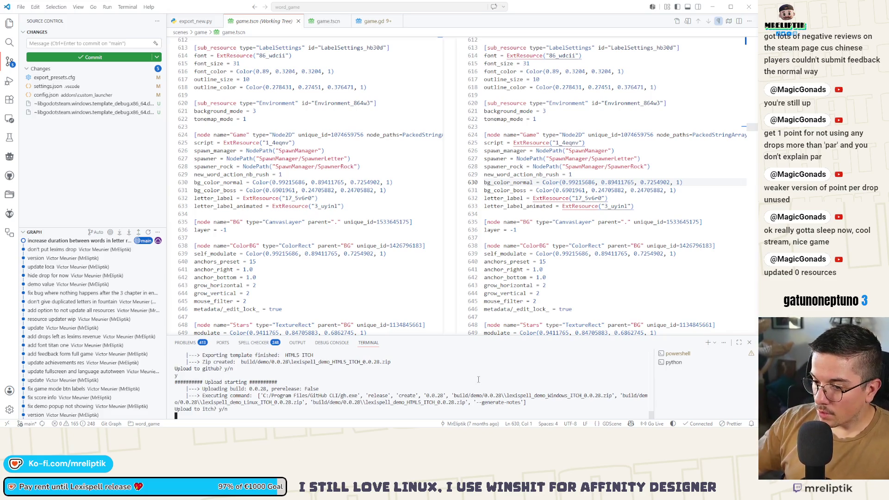
pyautogui.press('Return')
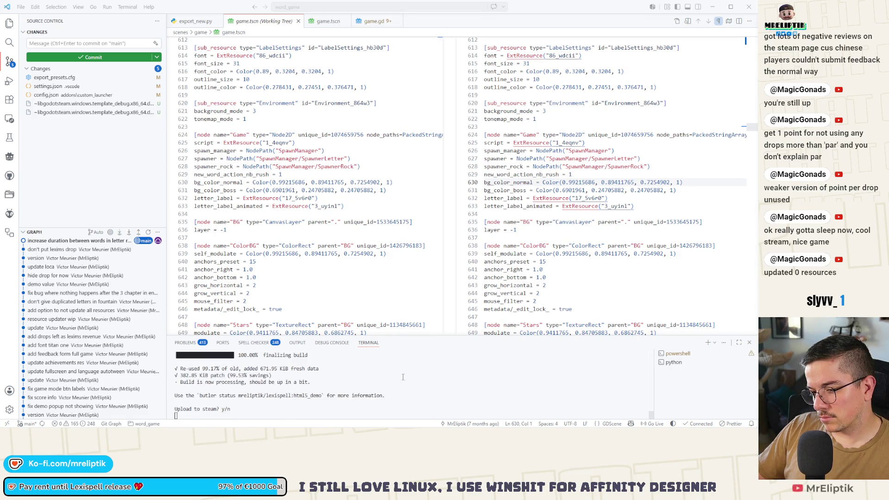
pyautogui.write('y')
pyautogui.press('Return')
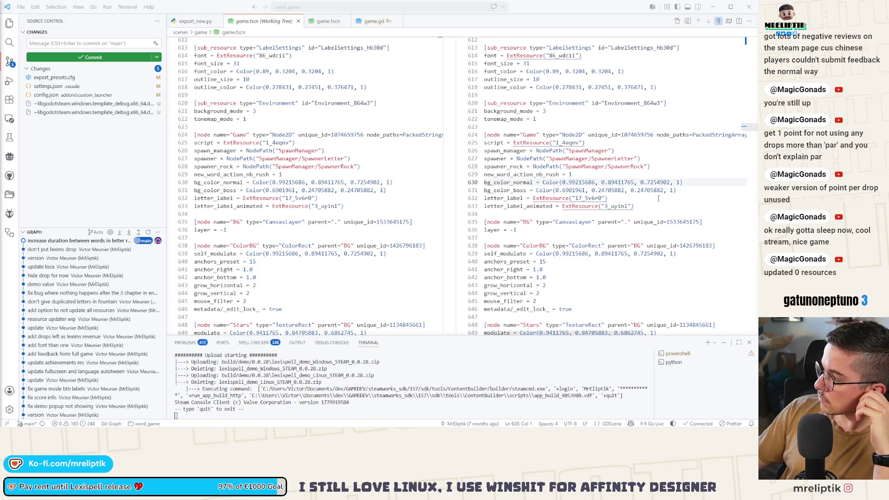
pyautogui.moveTo(647, 425)
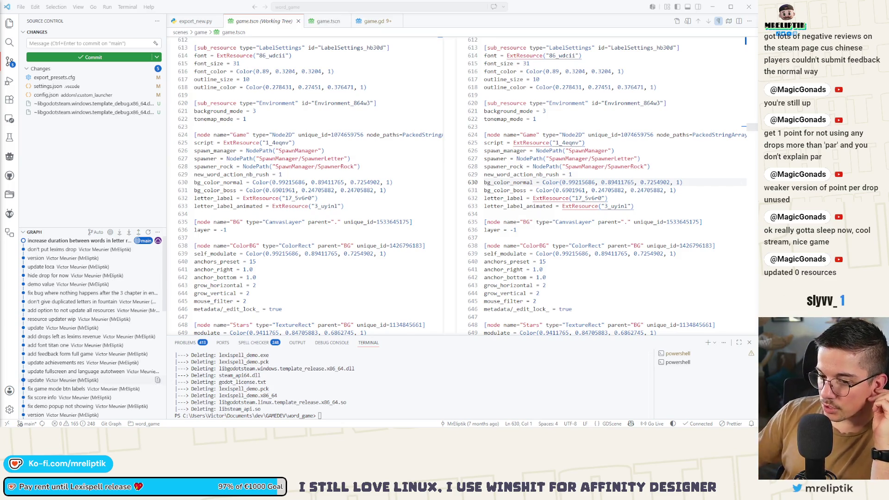
pyautogui.moveTo(158, 424)
pyautogui.hotkey('alt', 'Tab')
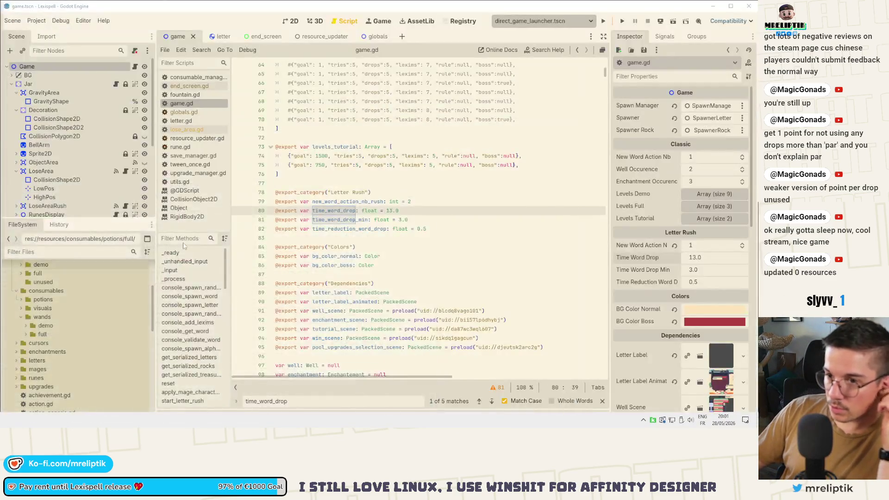
# Reload Godot's changed files, refresh Steamworks builds and preview the newest build on the default branch
pyautogui.click(266, 268)
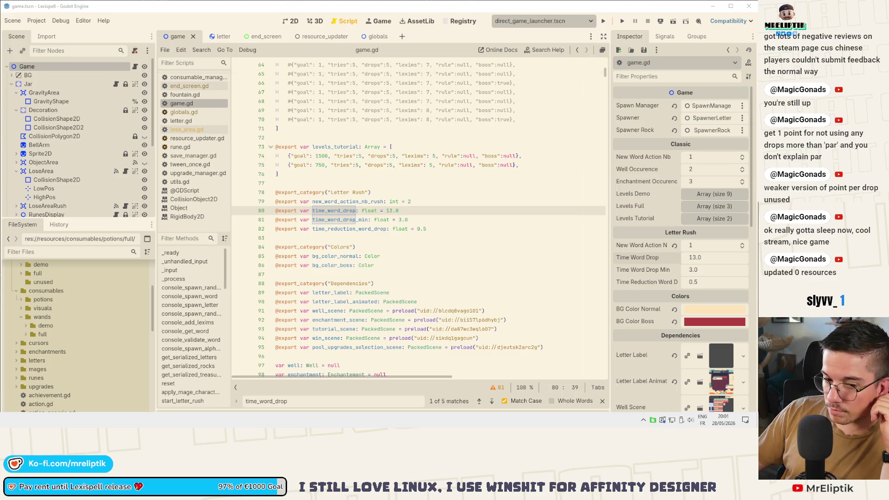
pyautogui.hotkey('alt', 'Tab')
pyautogui.click(42, 7)
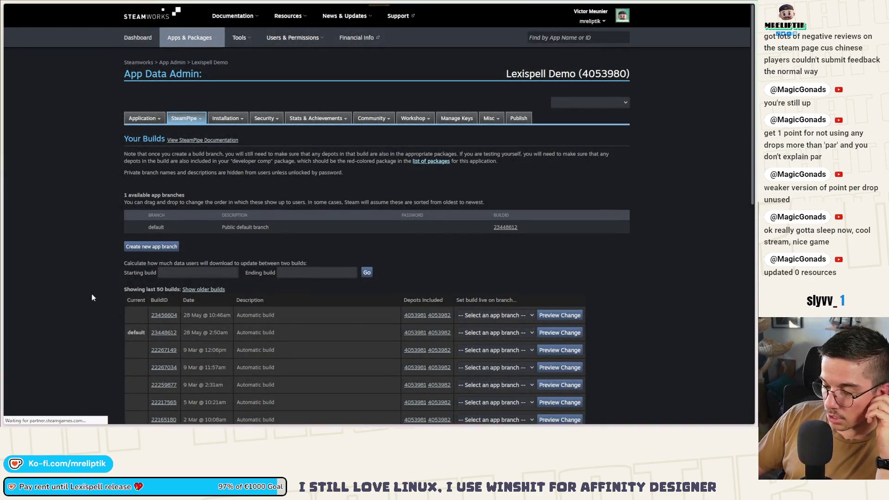
pyautogui.click(478, 314)
pyautogui.click(485, 337)
pyautogui.click(554, 319)
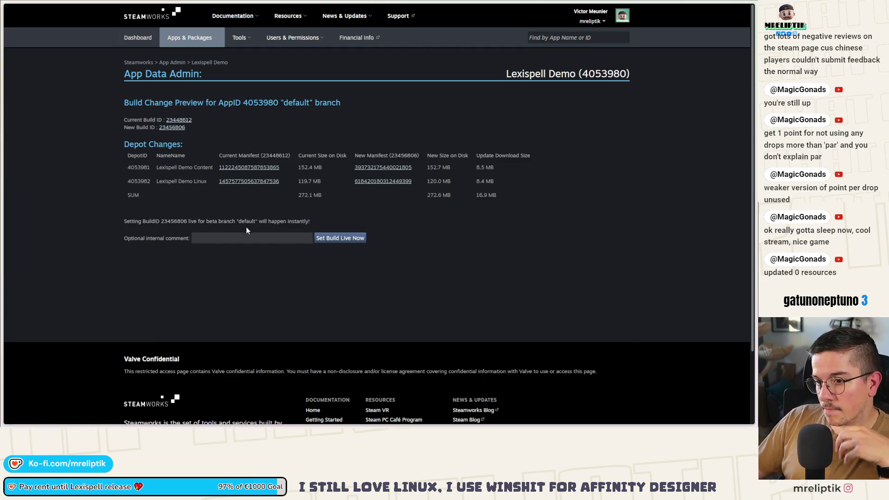
# Set build 23456806 live with internal comment 0.0.28, verified against Godot's project version
pyautogui.click(241, 234)
pyautogui.write('.0.28')
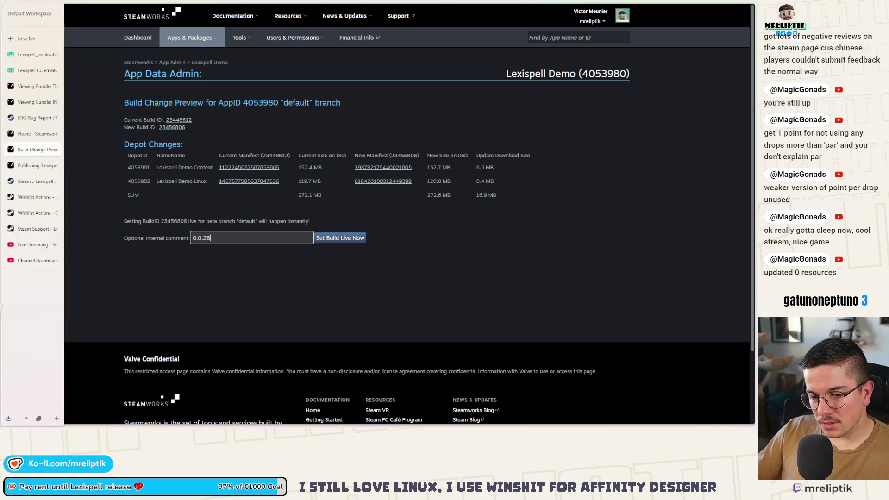
pyautogui.hotkey('alt', 'Tab')
pyautogui.click(36, 20)
pyautogui.click(51, 33)
pyautogui.click(350, 397)
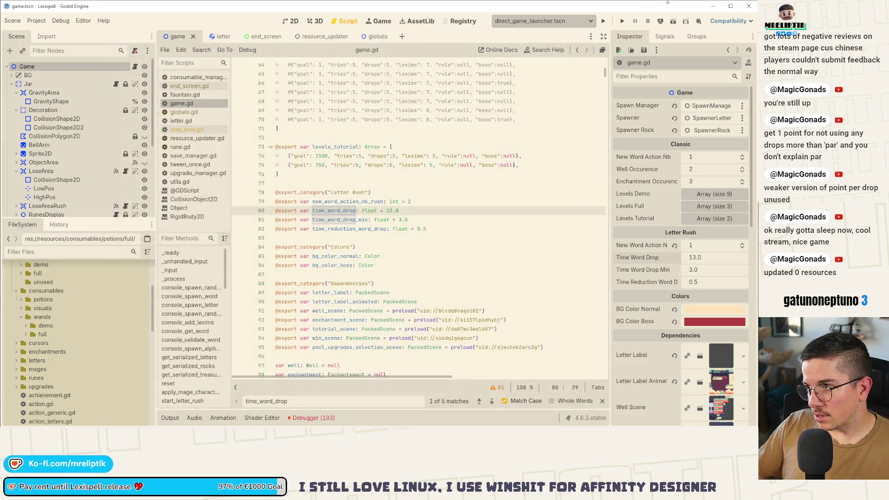
pyautogui.hotkey('alt', 'Tab')
pyautogui.write('28')
pyautogui.click(354, 237)
pyautogui.click(406, 222)
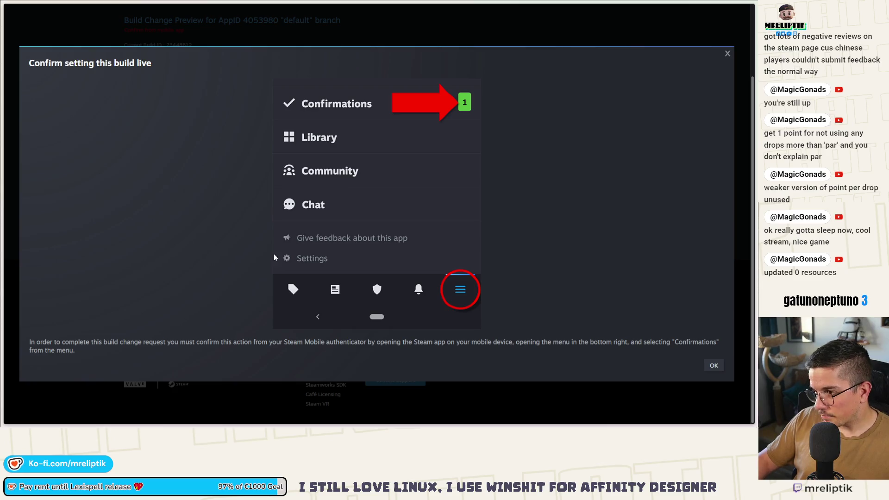
pyautogui.click(715, 366)
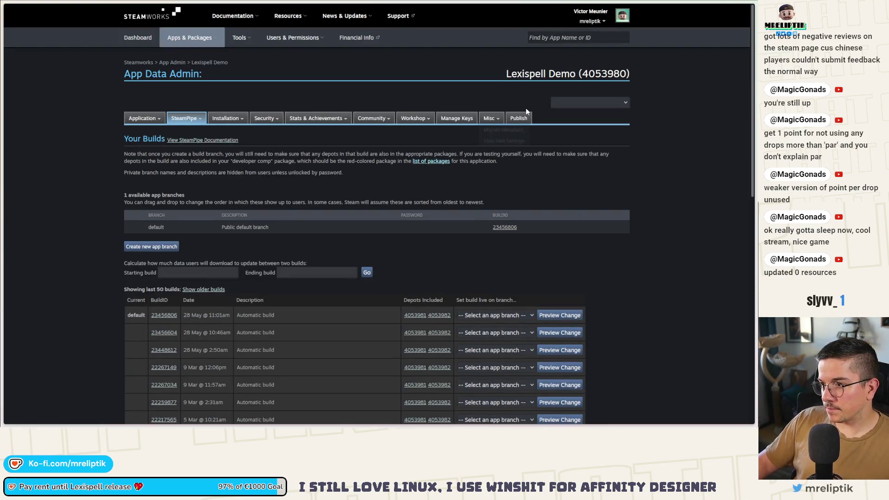
# Prepare the Lexispell Demo's changes for publishing and enter the confirmation code
pyautogui.click(518, 118)
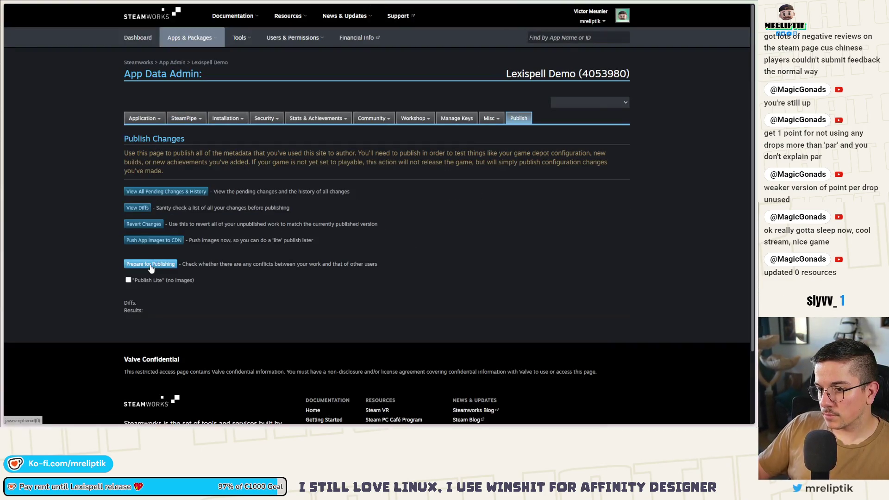
pyautogui.click(151, 268)
pyautogui.click(144, 312)
pyautogui.click(155, 337)
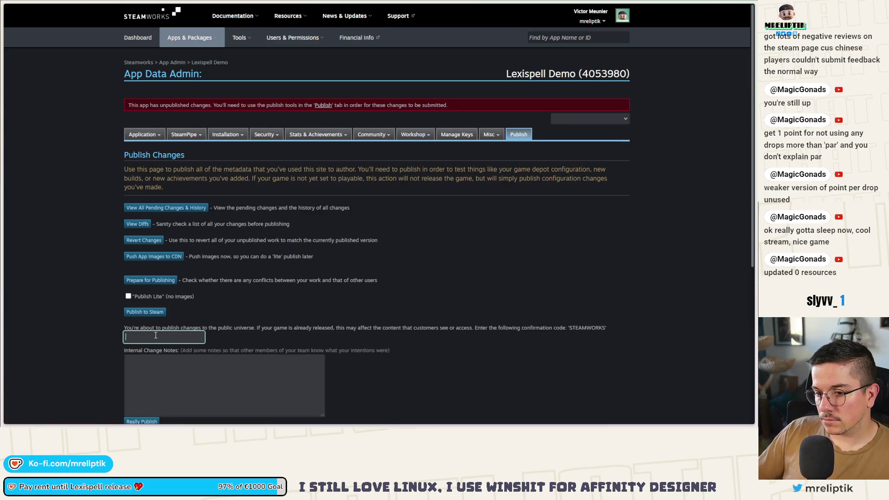
pyautogui.write('STEAMWOI')
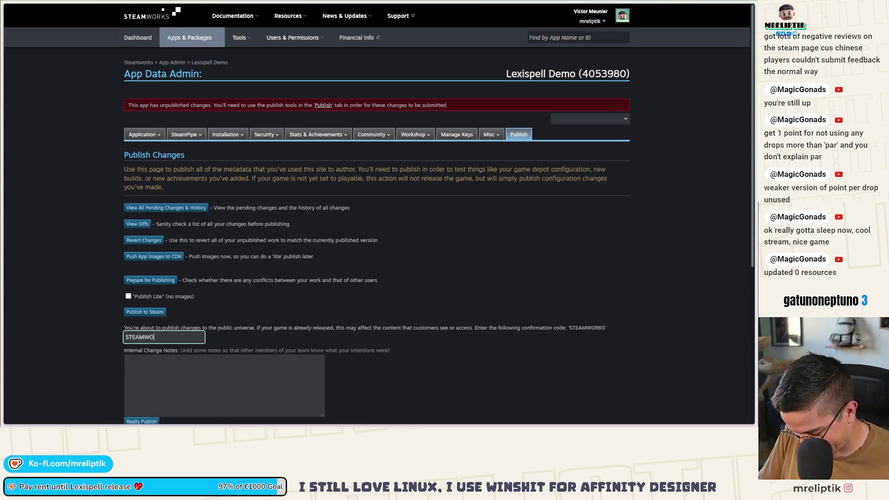
# Add internal notes 0.0.28 and finalize publishing the changes to Steam
pyautogui.click(126, 359)
pyautogui.write('0.2')
pyautogui.press('BackSpace')
pyautogui.write('8')
pyautogui.scroll(-2, 200, 310)
pyautogui.click(135, 342)
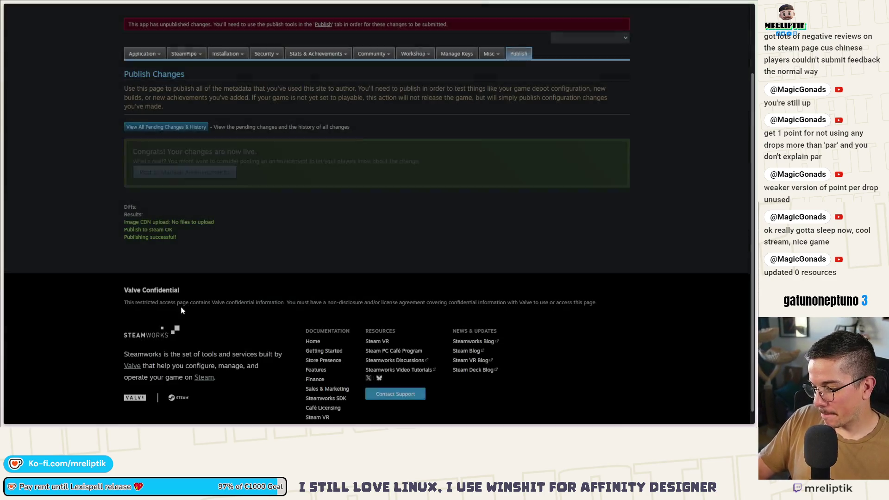
pyautogui.scroll(2, 258, 280)
pyautogui.scroll(1, 258, 280)
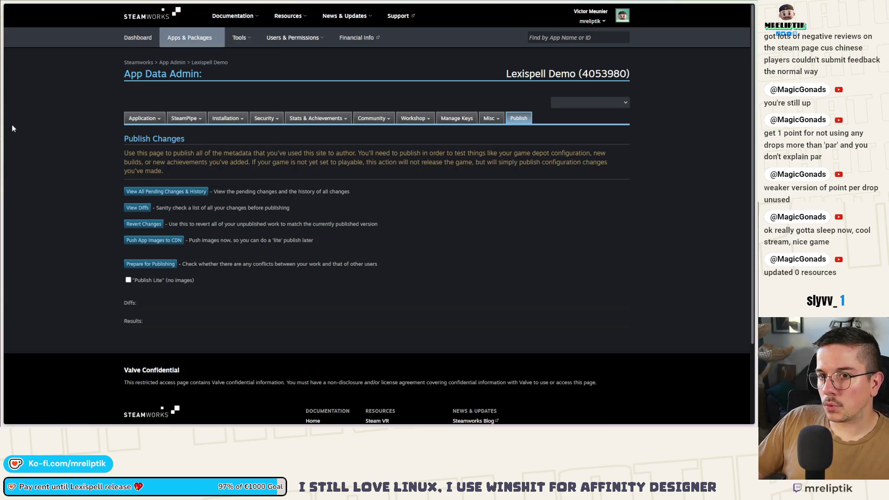
# Minimize the Steamworks window and bring up Game Jolt full screen, opening a notification in a new tab
pyautogui.moveTo(1, 129)
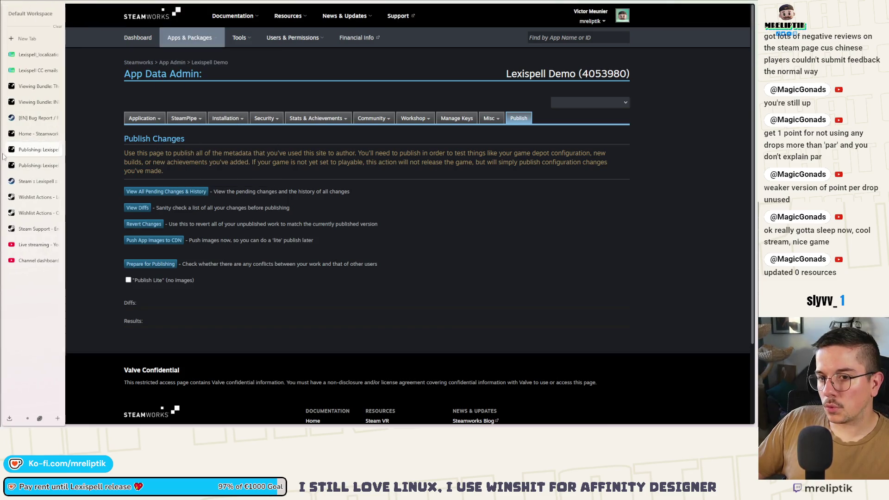
pyautogui.click(31, 166)
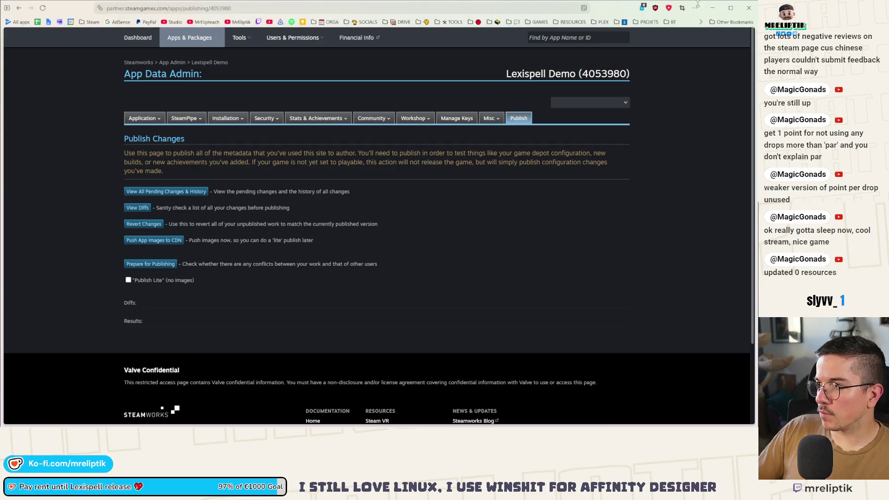
pyautogui.click(712, 8)
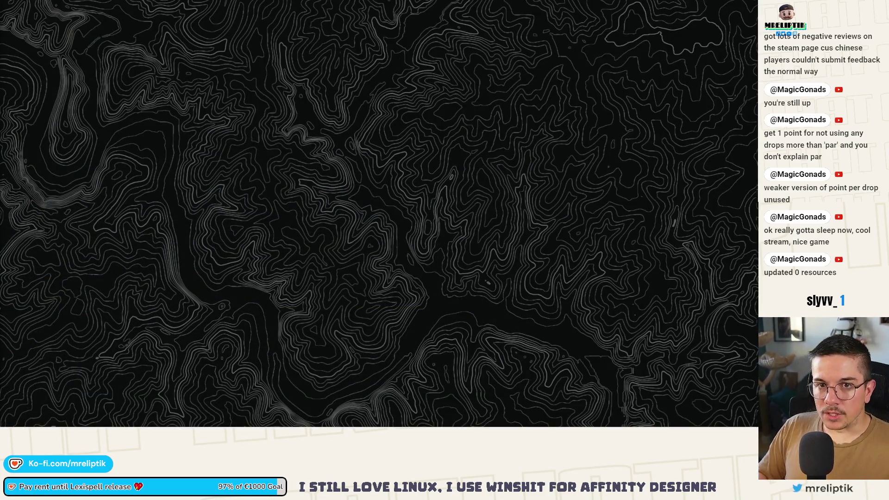
pyautogui.doubleClick(280, 52)
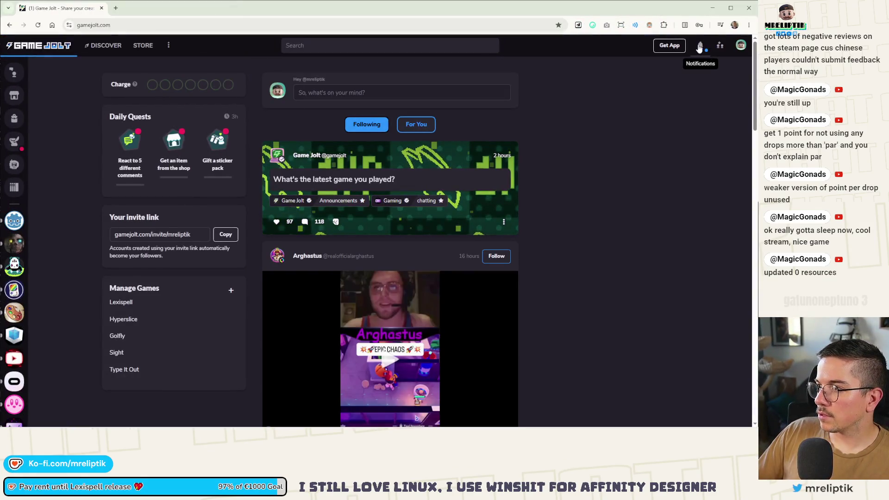
pyautogui.click(700, 46)
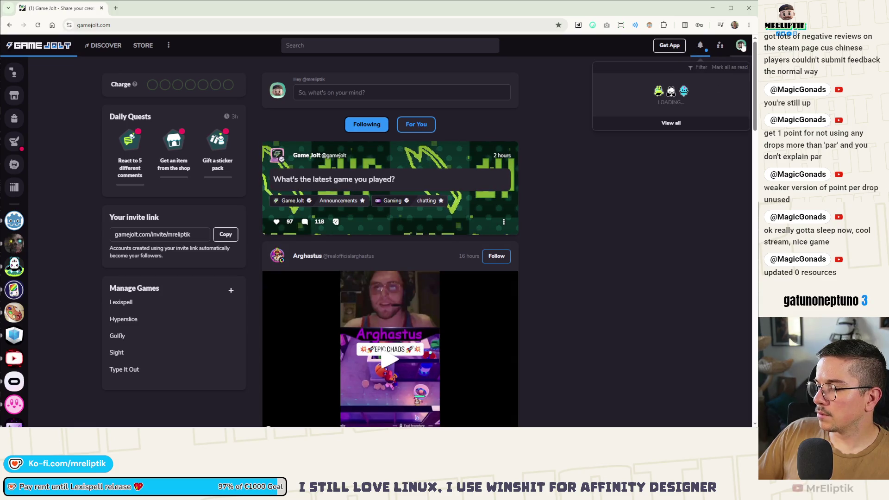
pyautogui.middleClick(670, 123)
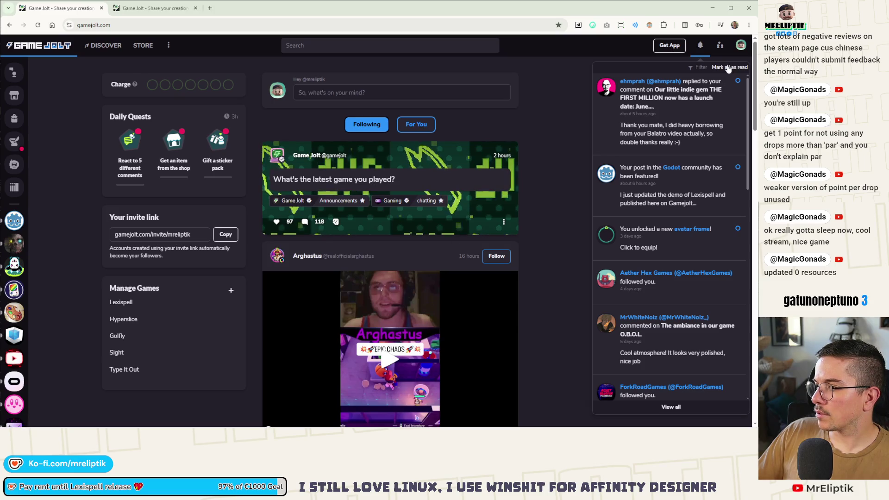
# Go through the library's Your Games list to the Lexispell game page
pyautogui.click(741, 45)
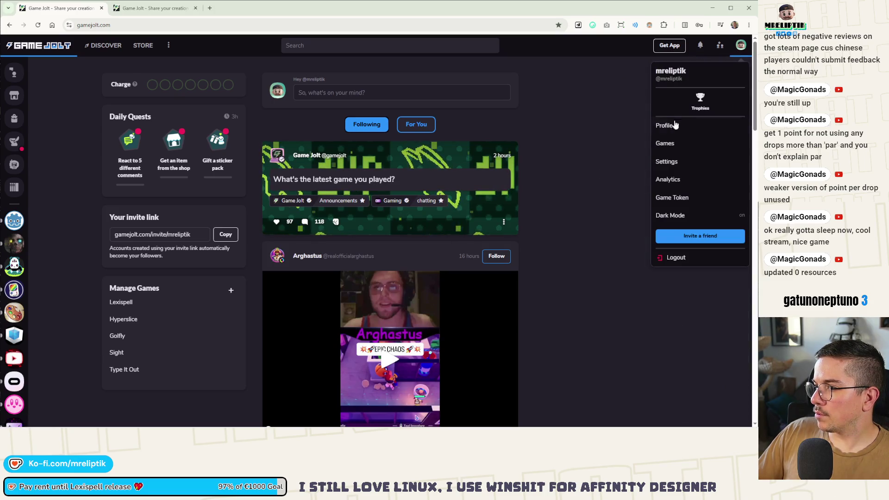
pyautogui.click(667, 144)
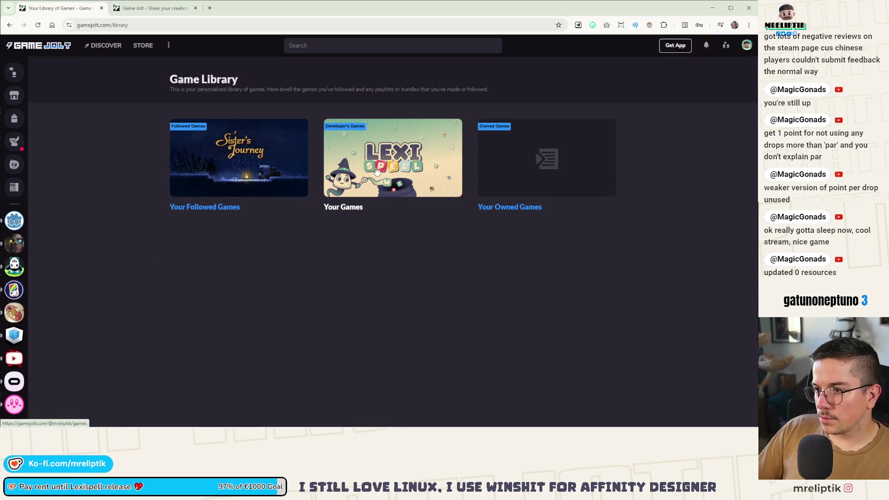
pyautogui.click(376, 171)
pyautogui.click(211, 311)
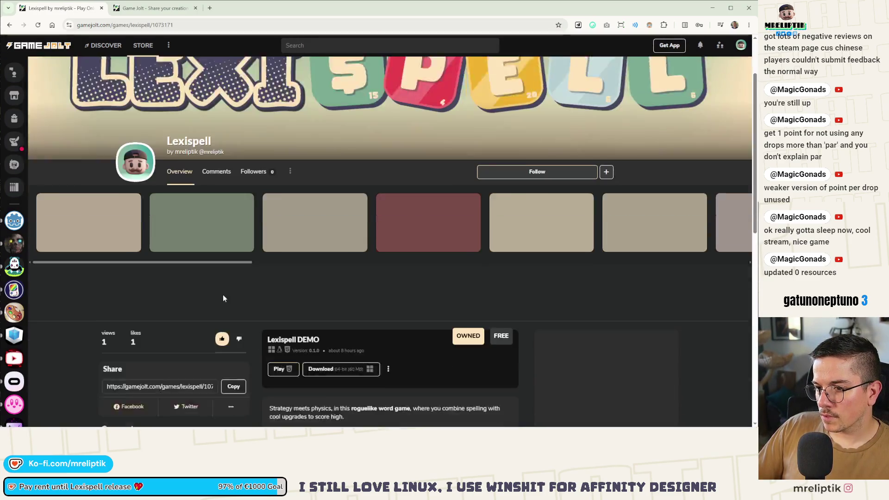
# Read the expanded Lexispell description, then choose Manage game from the ⋮ menu
pyautogui.scroll(-3, 202, 298)
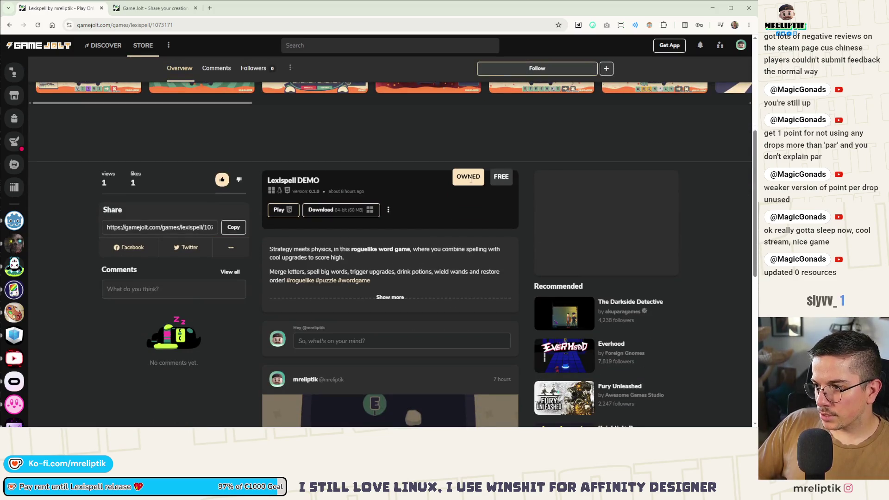
pyautogui.click(393, 297)
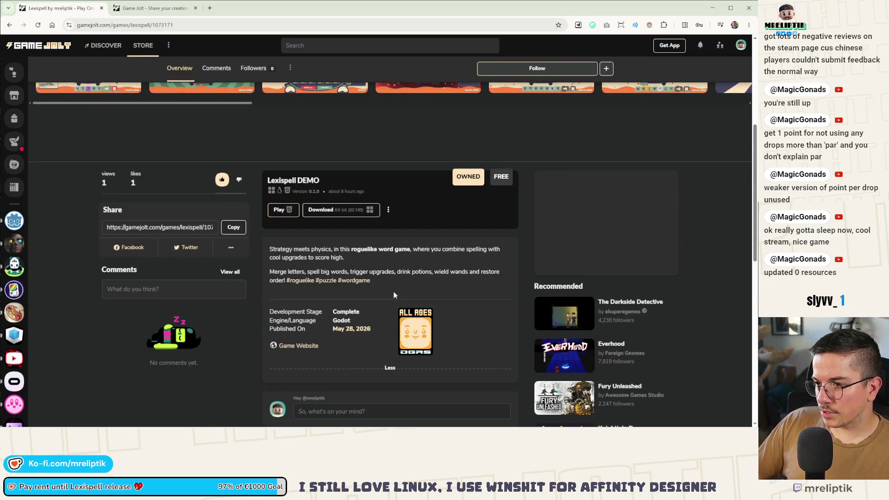
pyautogui.scroll(-5, 377, 268)
pyautogui.scroll(10, 301, 271)
pyautogui.scroll(-2, 234, 273)
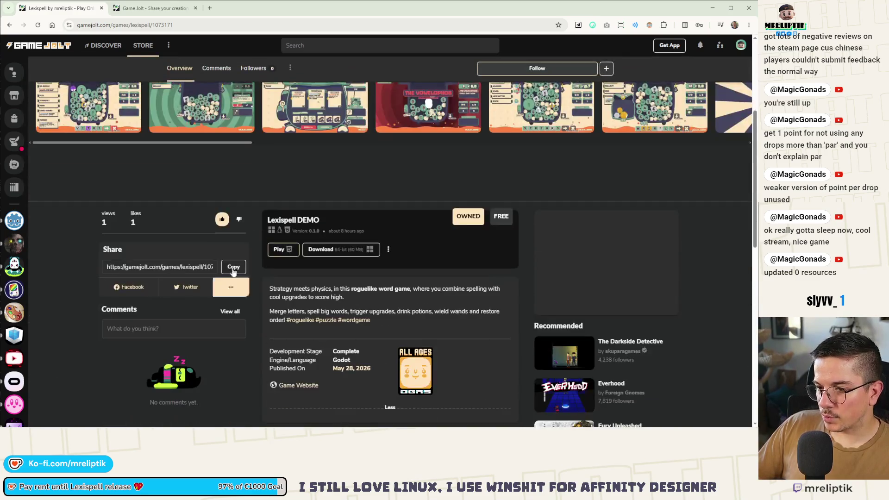
pyautogui.scroll(5, 346, 325)
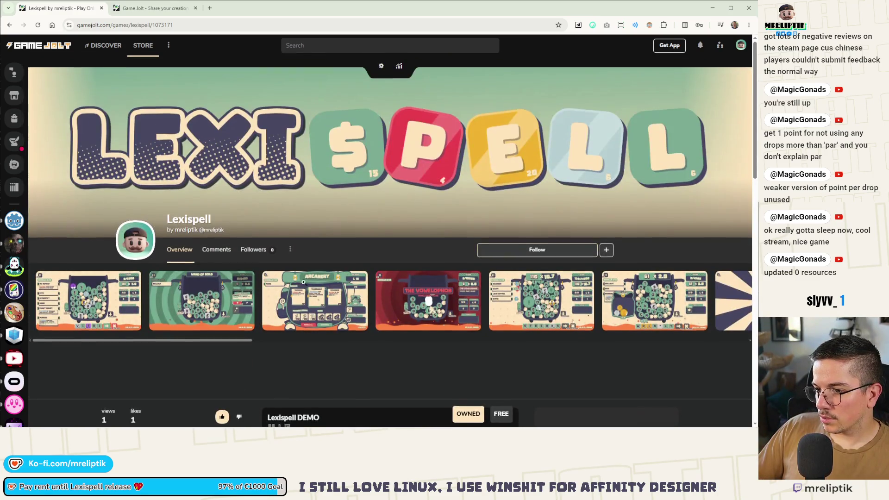
pyautogui.scroll(-2, 304, 282)
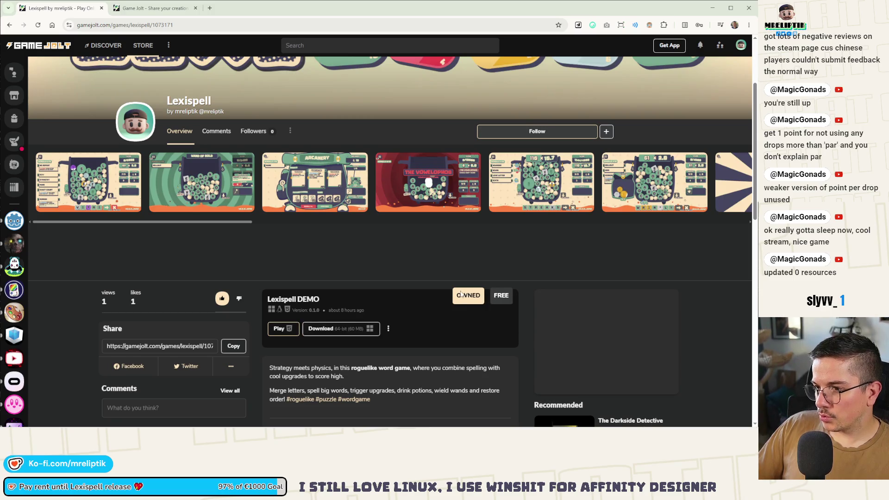
pyautogui.scroll(2, 462, 295)
pyautogui.click(290, 250)
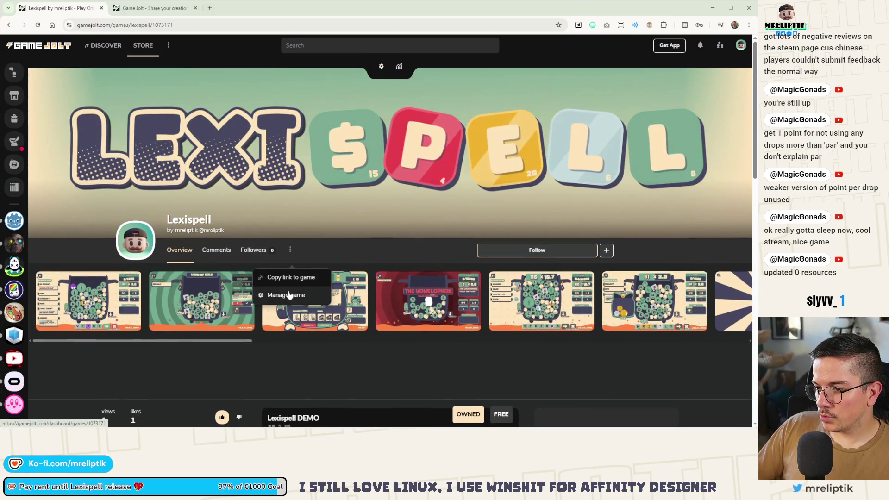
pyautogui.click(286, 295)
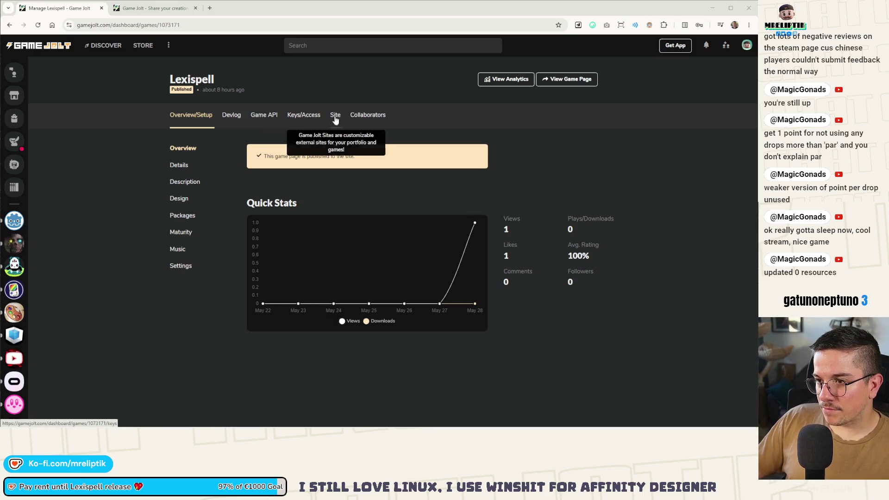
# Start a new release for the Lexispell DEMO package under Packages
pyautogui.click(185, 215)
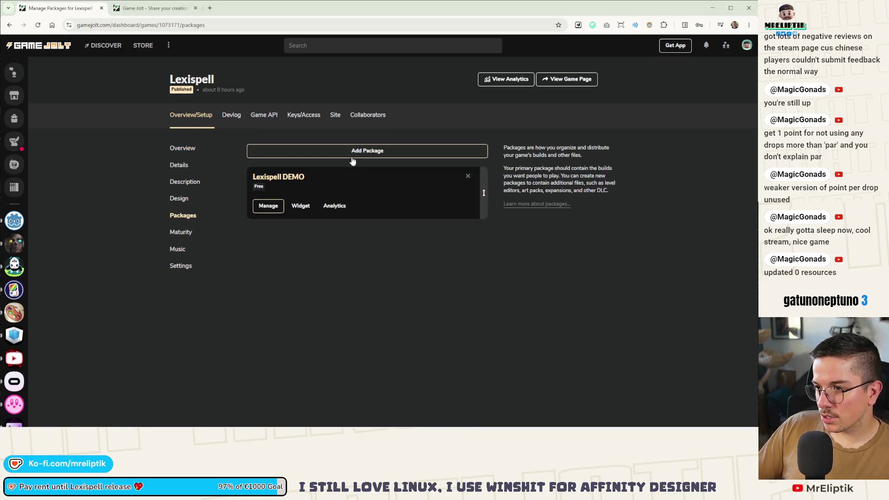
pyautogui.click(269, 206)
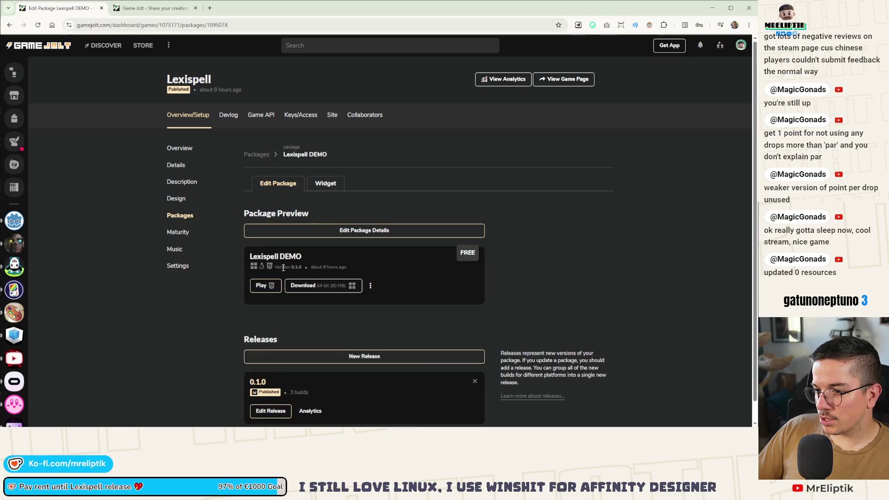
pyautogui.scroll(-1, 278, 287)
pyautogui.click(366, 336)
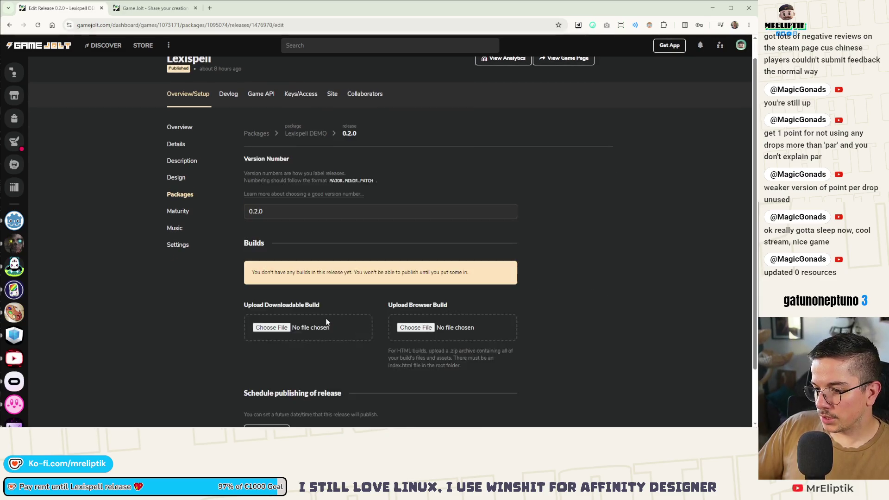
pyautogui.scroll(-2, 327, 322)
# Number the release 0.0.28 and upload the Linux zip and the HTML5 browser-build zip
pyautogui.doubleClick(273, 147)
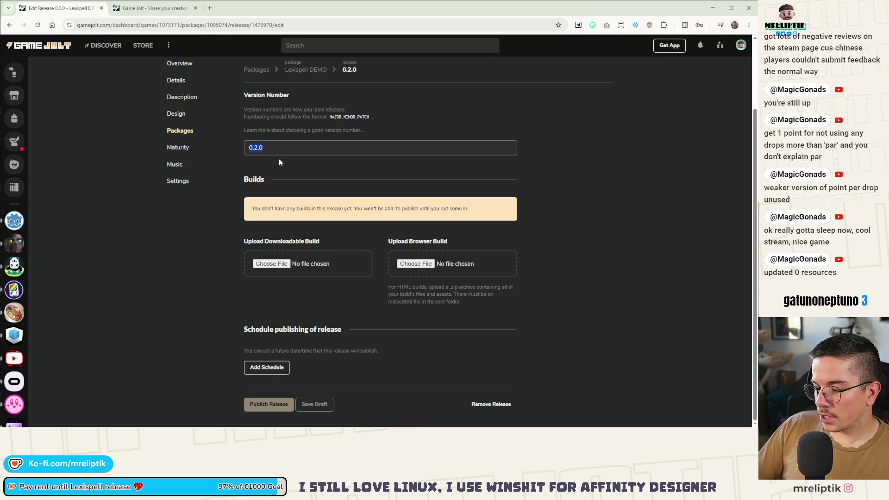
pyautogui.write('0.0.28')
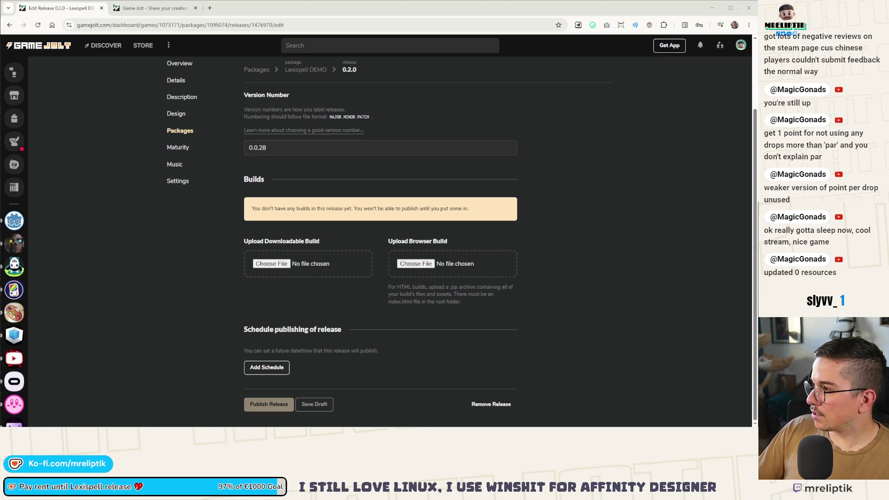
pyautogui.moveTo(501, 251)
pyautogui.mouseDown()
pyautogui.moveTo(278, 266)
pyautogui.moveTo(280, 273)
pyautogui.mouseUp()
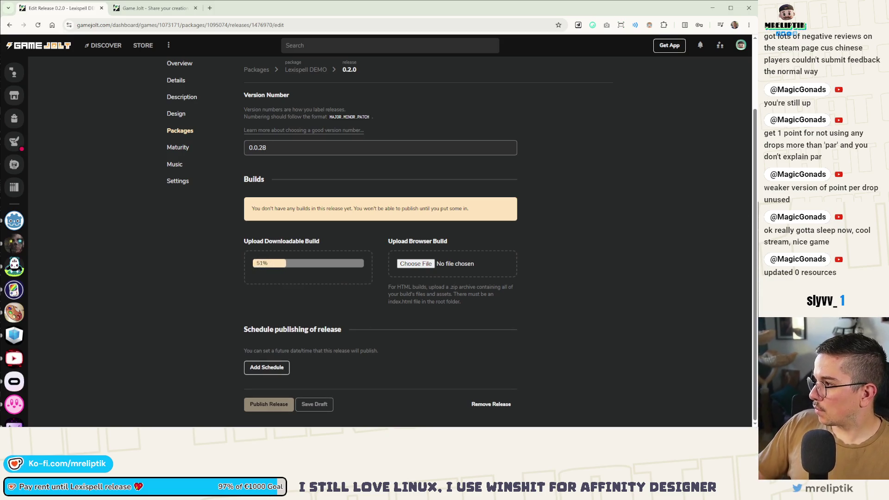
pyautogui.moveTo(510, 236)
pyautogui.mouseDown()
pyautogui.moveTo(421, 269)
pyautogui.moveTo(412, 320)
pyautogui.mouseUp()
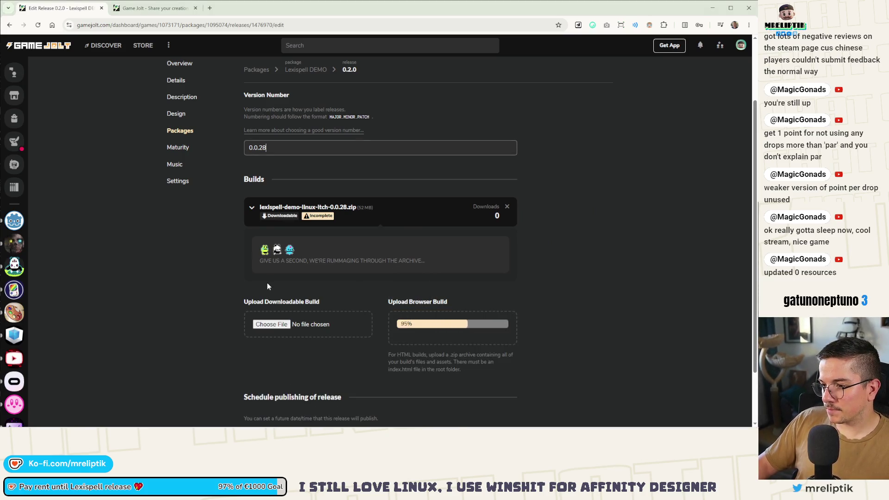
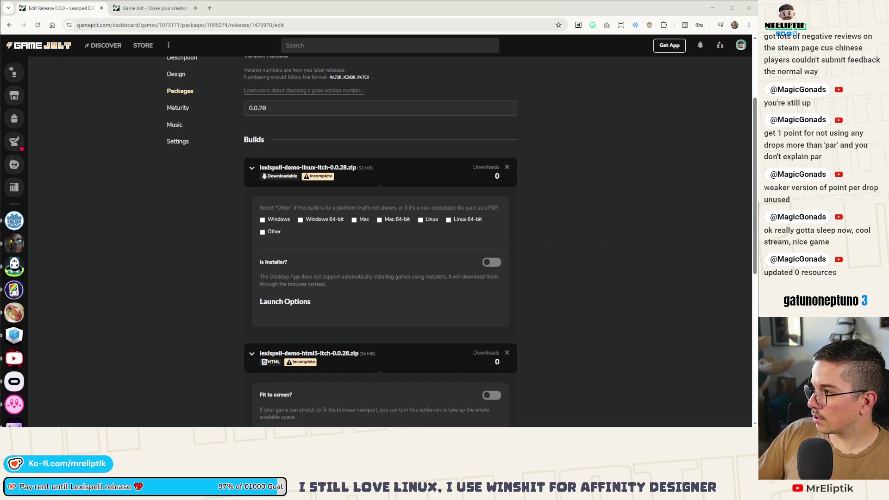
# Upload the Windows 64-bit zip and save the HTML build at 1280x720
pyautogui.scroll(-6, 380, 291)
pyautogui.moveTo(398, 296)
pyautogui.mouseDown()
pyautogui.moveTo(278, 280)
pyautogui.moveTo(287, 310)
pyautogui.mouseUp()
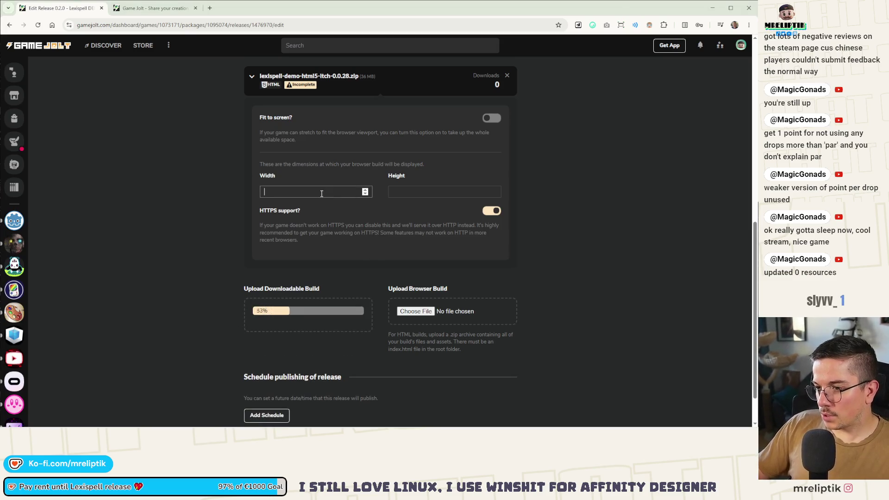
pyautogui.write('1280')
pyautogui.press('Tab')
pyautogui.write('720')
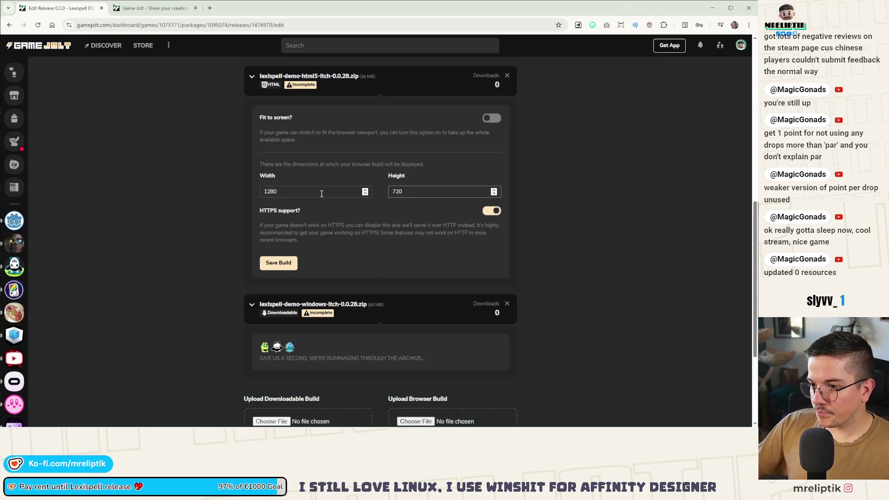
pyautogui.click(273, 264)
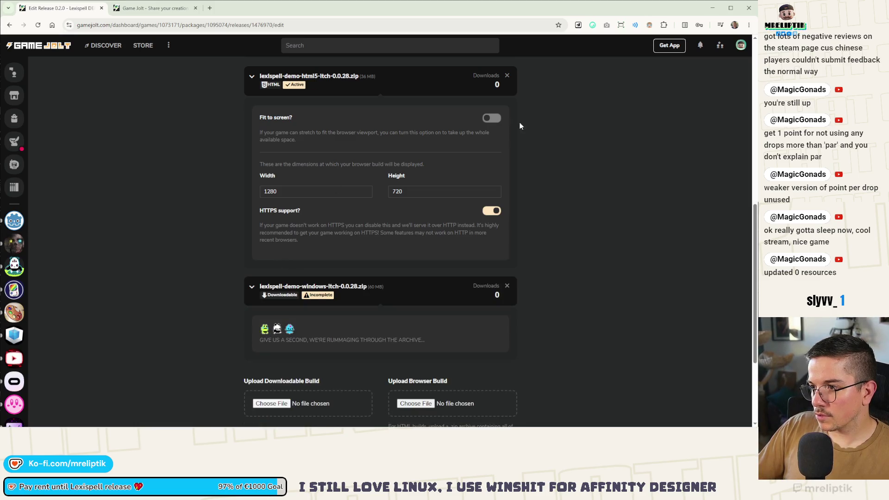
# Enable Fit to screen for the HTML build and mark the Linux build as Linux 64-bit
pyautogui.click(492, 118)
pyautogui.click(279, 210)
pyautogui.scroll(4, 301, 209)
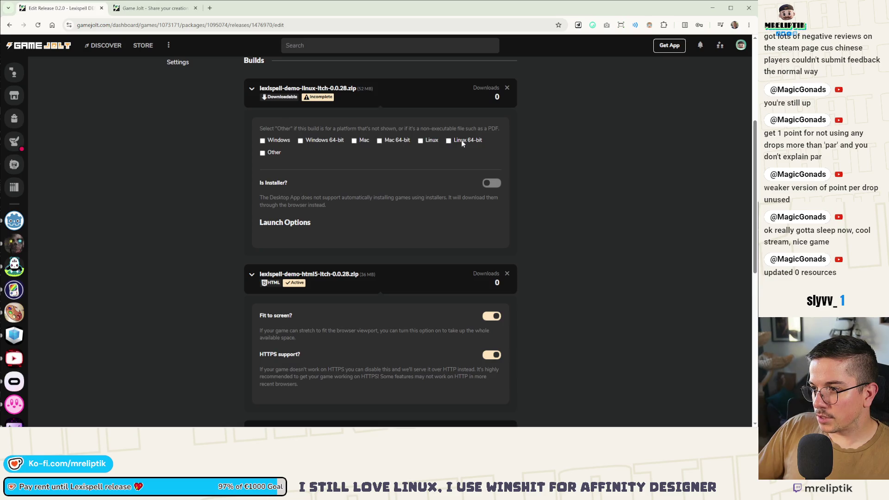
pyautogui.click(461, 140)
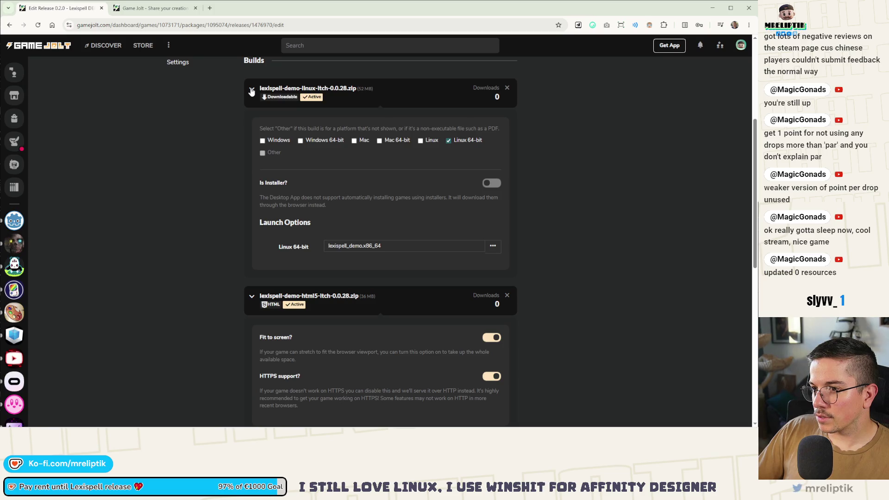
# Publish the Lexispell DEMO 0.1.0 release and confirm with Yes
pyautogui.scroll(-5, 253, 125)
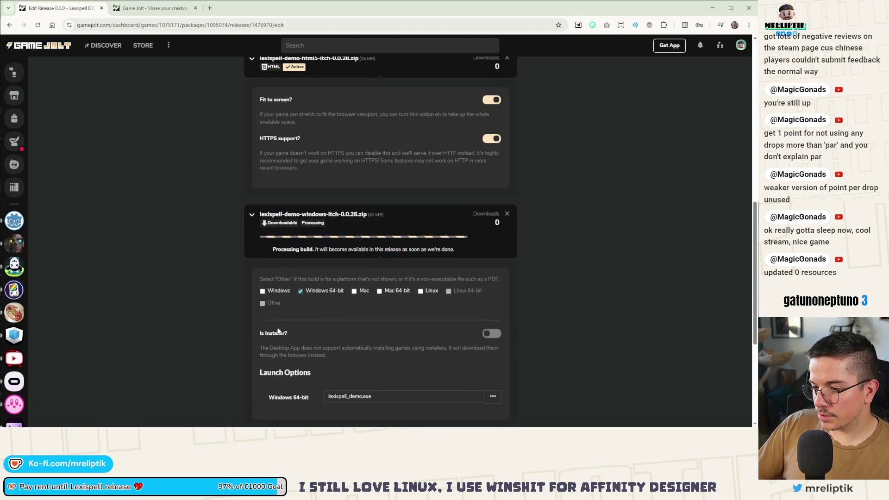
pyautogui.scroll(-3, 265, 316)
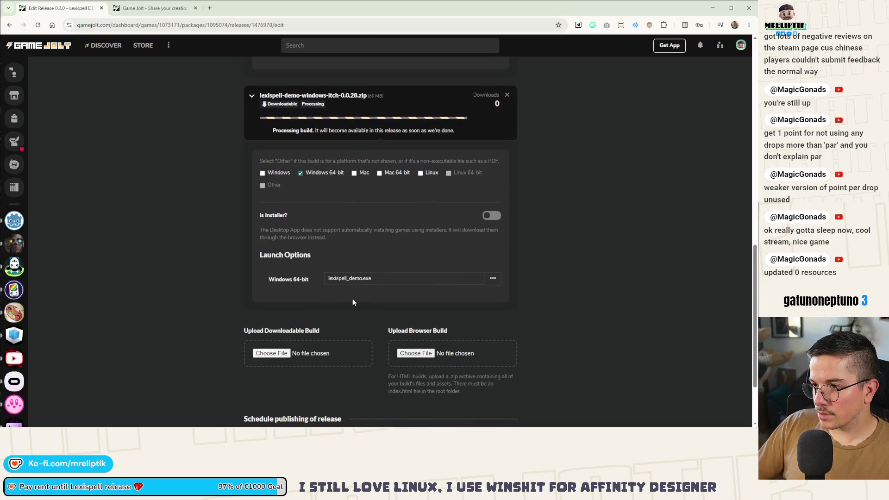
pyautogui.scroll(-2, 241, 301)
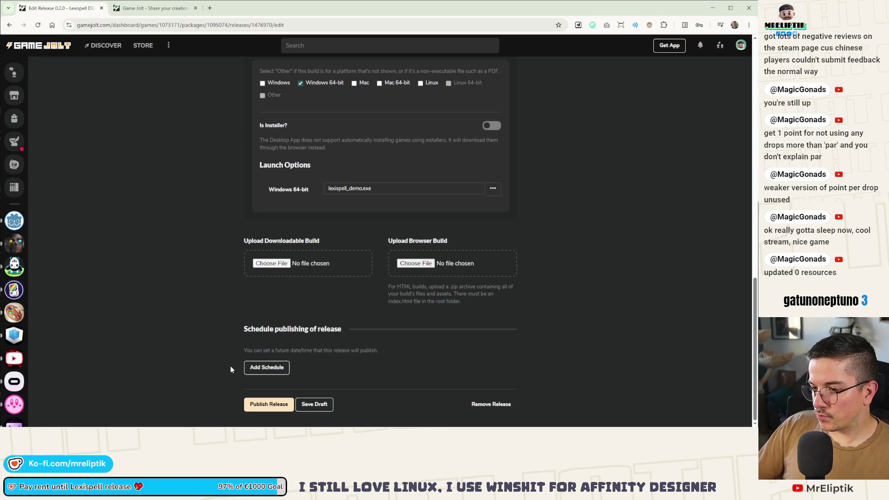
pyautogui.scroll(4, 228, 375)
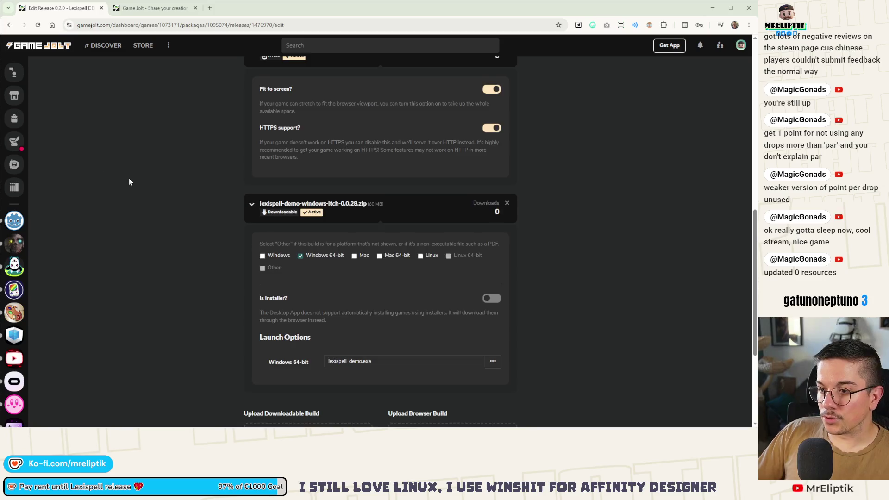
pyautogui.scroll(-4, 221, 341)
pyautogui.click(265, 405)
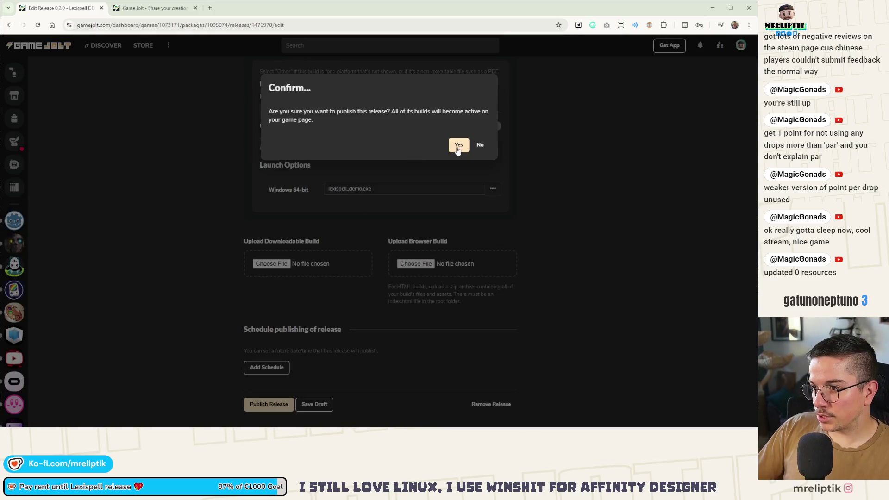
pyautogui.click(458, 145)
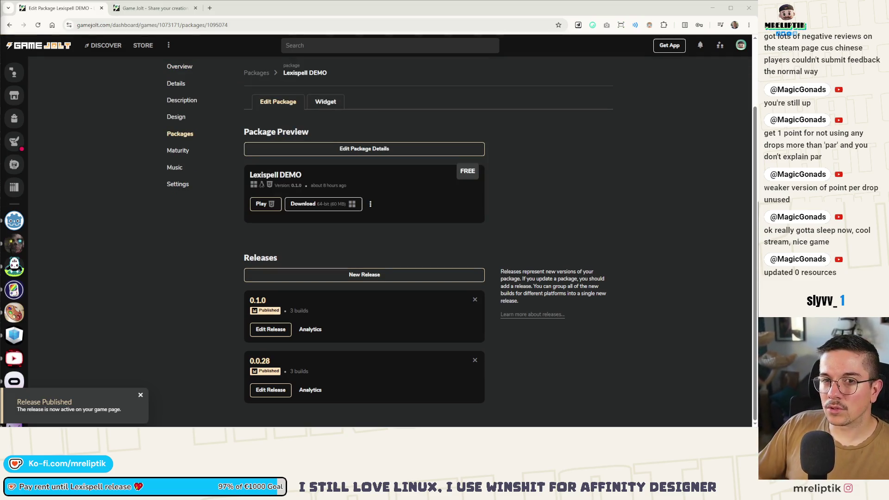
# Load newgrounds.com in a new browser tab
pyautogui.hotkey('ctrl', 't')
pyautogui.write('newgrounds.com')
pyautogui.press('Return')
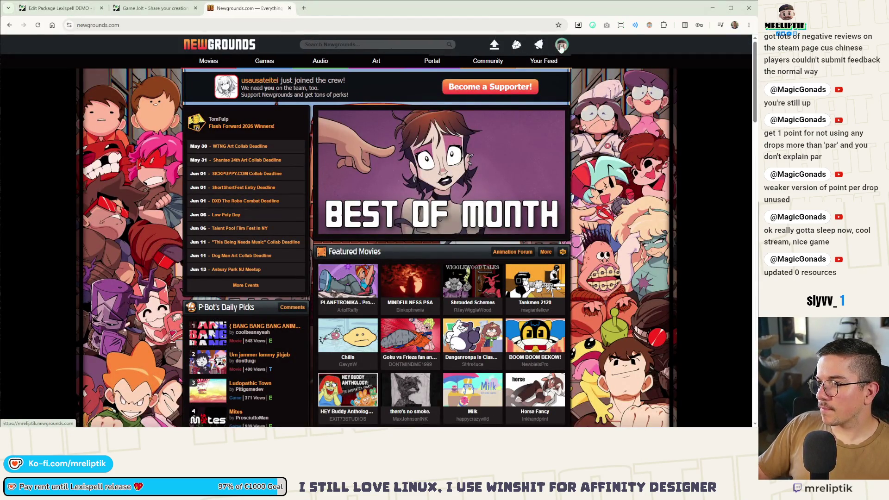
# Replace Lexispell's Newgrounds submission file with lexispell_demo_HTML5_ITCH_0.0.28.zip, then return to Game Jolt
pyautogui.moveTo(561, 47)
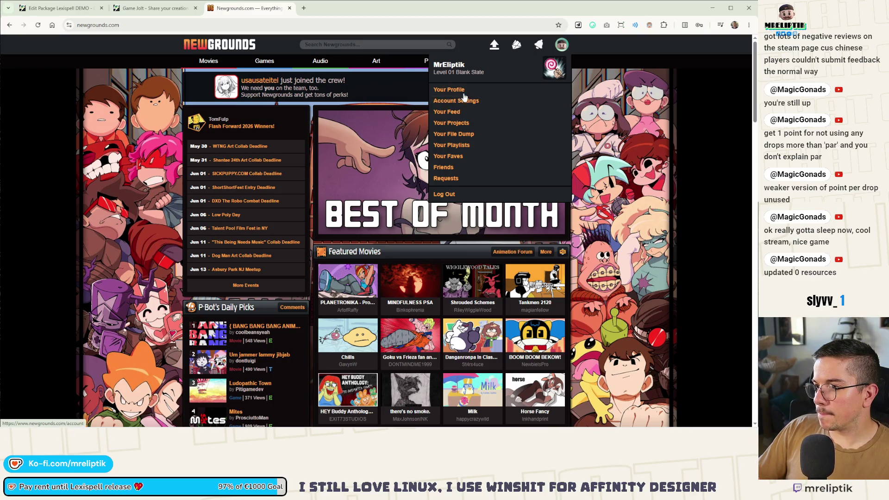
pyautogui.click(434, 127)
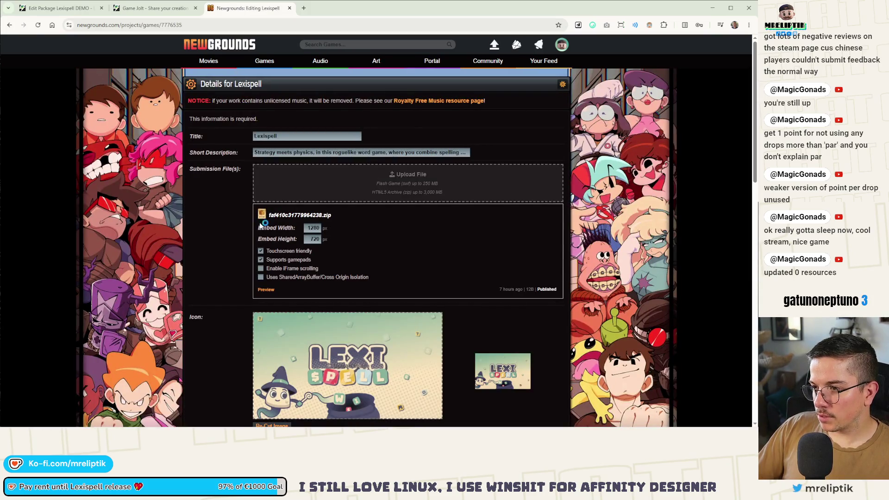
pyautogui.click(389, 192)
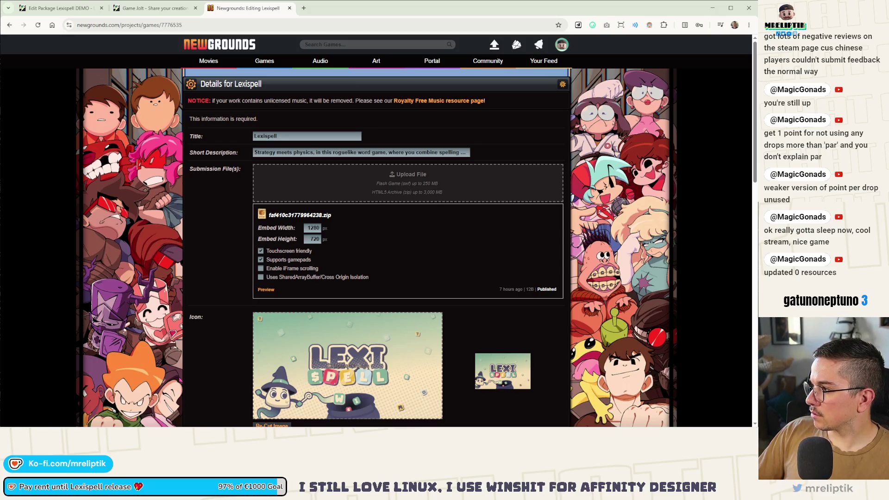
pyautogui.moveTo(758, 153)
pyautogui.mouseDown()
pyautogui.moveTo(706, 167)
pyautogui.moveTo(397, 182)
pyautogui.mouseUp()
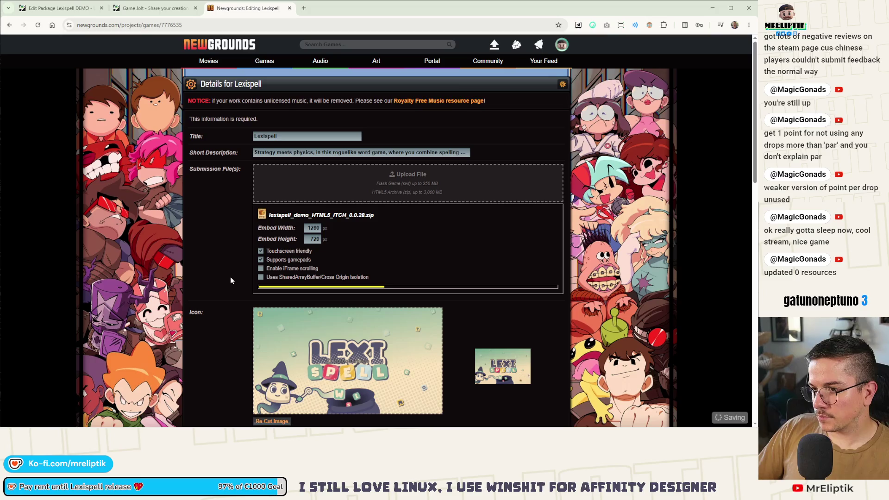
pyautogui.scroll(-4, 215, 277)
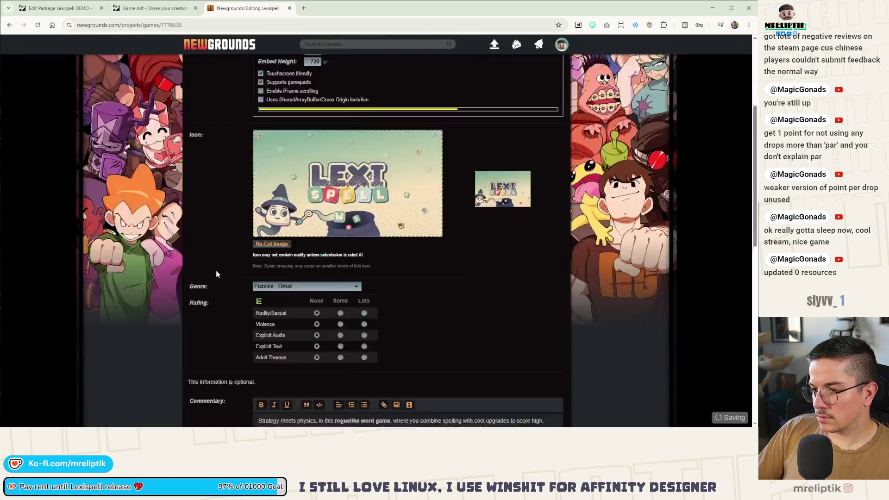
pyautogui.scroll(5, 216, 271)
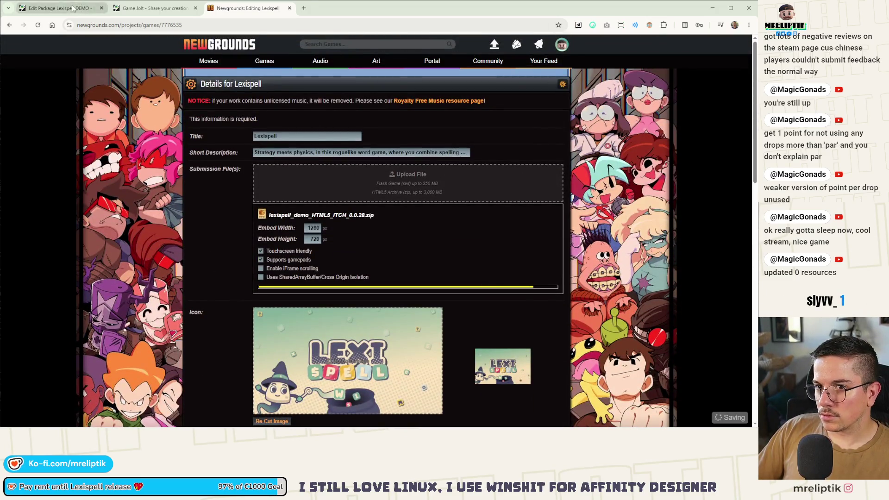
pyautogui.click(72, 8)
pyautogui.click(159, 9)
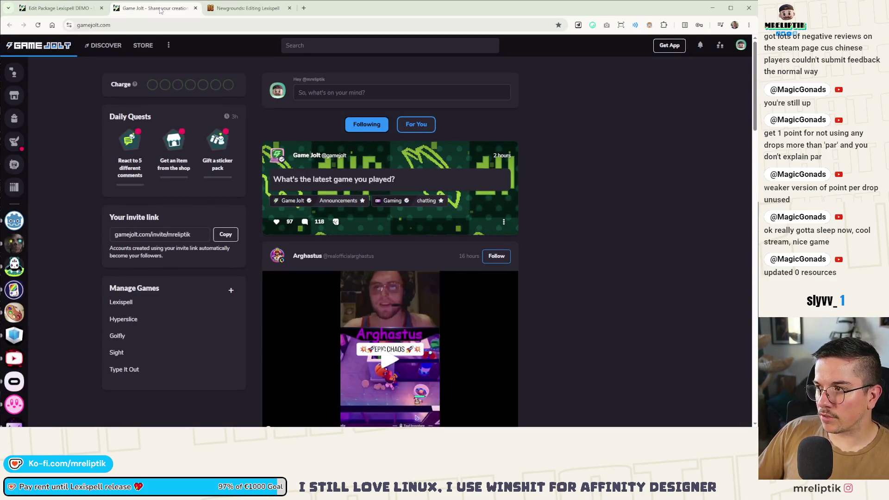
# Delete release 0.1.0 from Lexispell DEMO, confirm, and close the Game Jolt tabs
pyautogui.middleClick(160, 10)
pyautogui.click(62, 13)
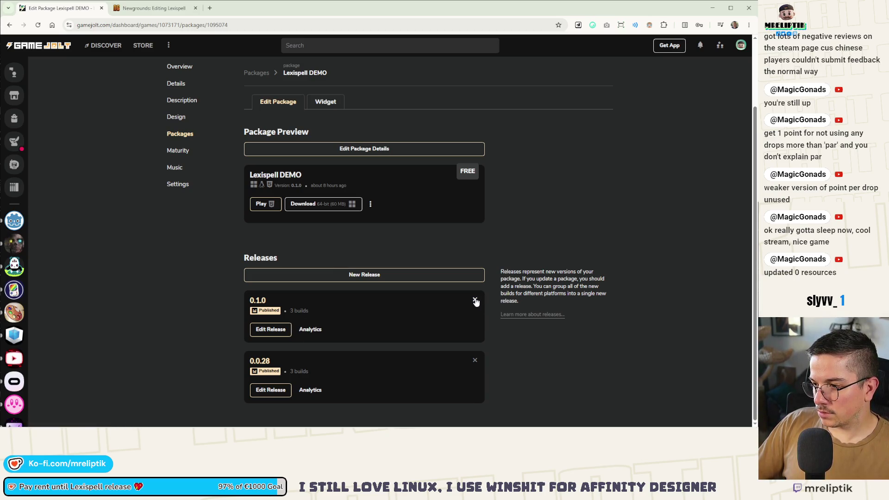
pyautogui.click(475, 301)
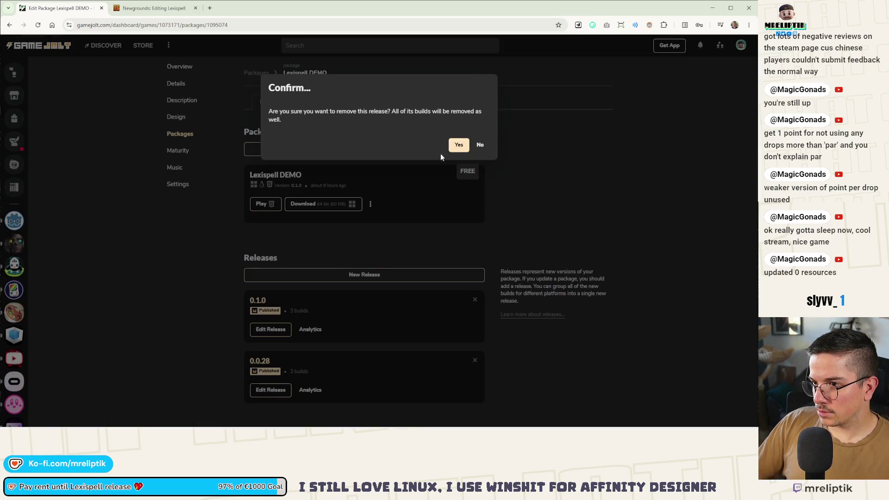
pyautogui.click(459, 146)
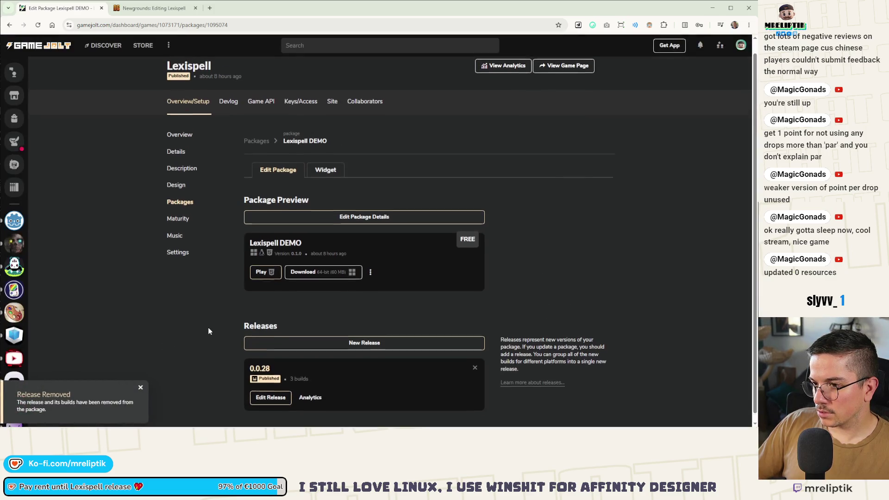
pyautogui.middleClick(81, 9)
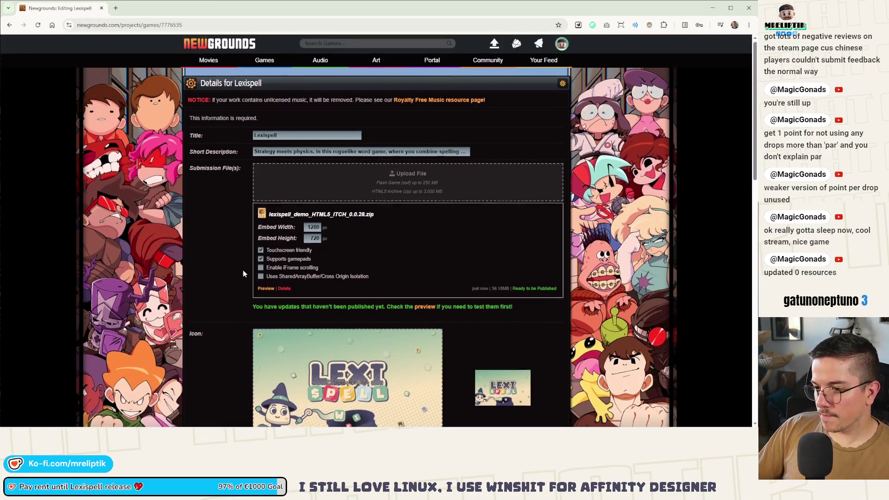
# Publish the Lexispell update on Newgrounds, confirm it, and close the page
pyautogui.scroll(-4, 239, 270)
pyautogui.scroll(2, 278, 241)
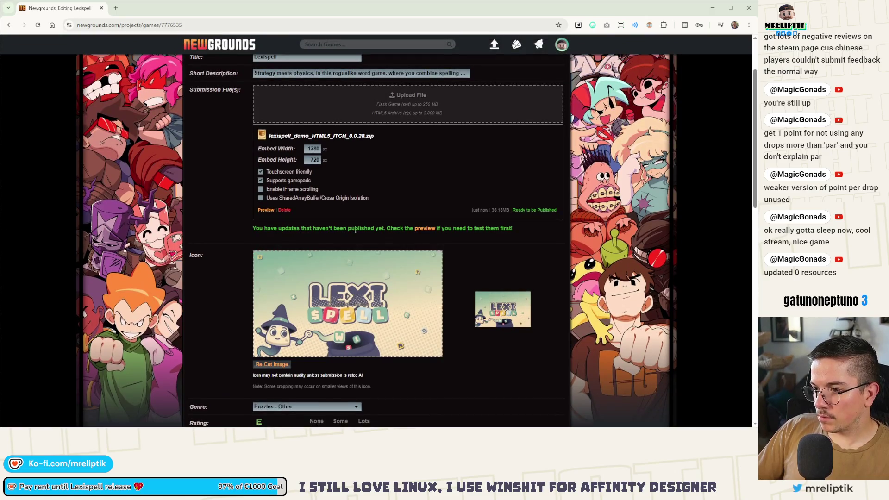
pyautogui.scroll(-15, 509, 238)
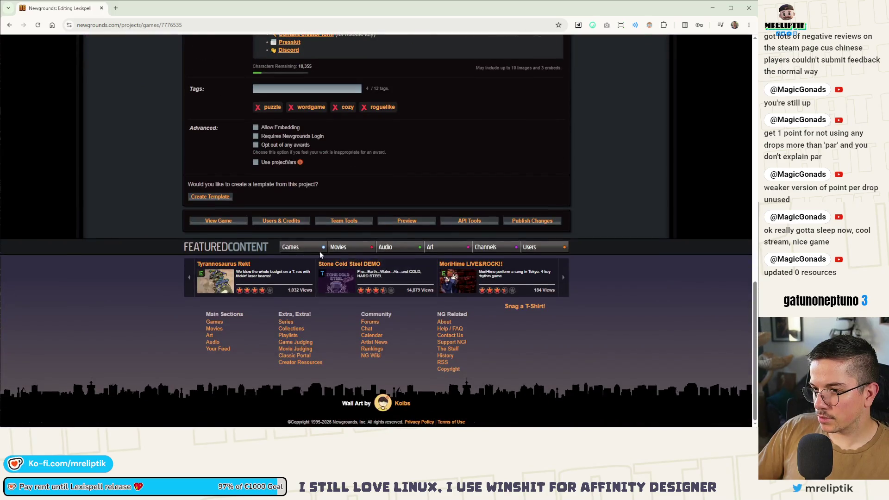
pyautogui.click(524, 221)
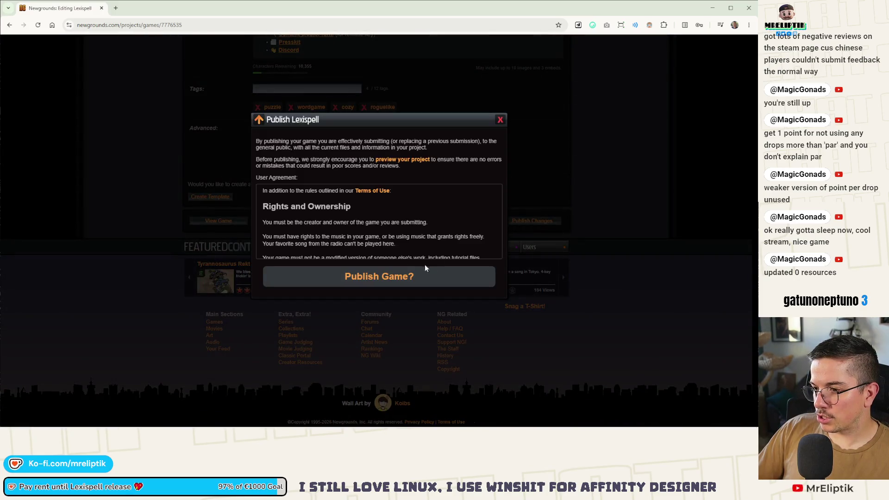
pyautogui.click(403, 273)
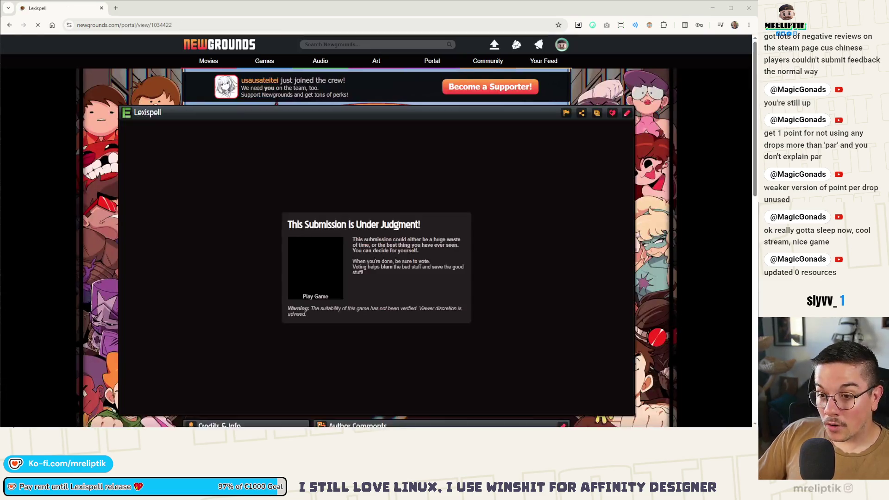
pyautogui.click(101, 8)
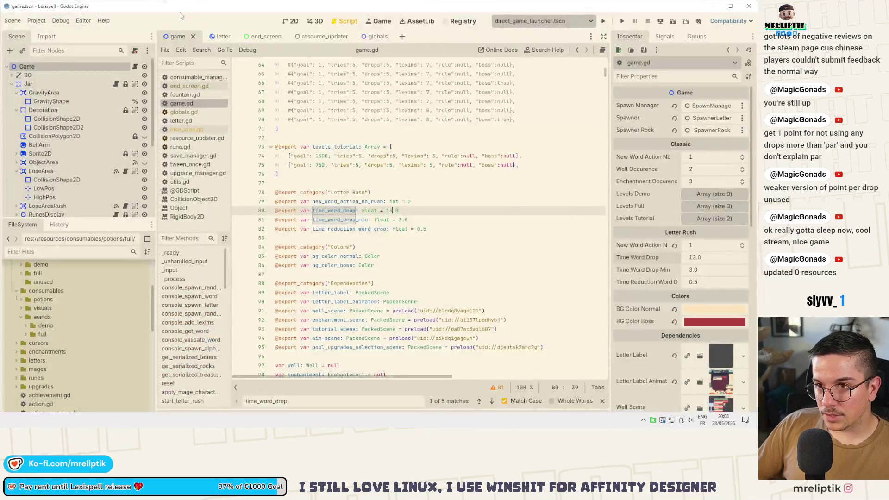
# Uncomment the full 12-level levels_full array, comment out the test array, and save
pyautogui.scroll(5, 327, 198)
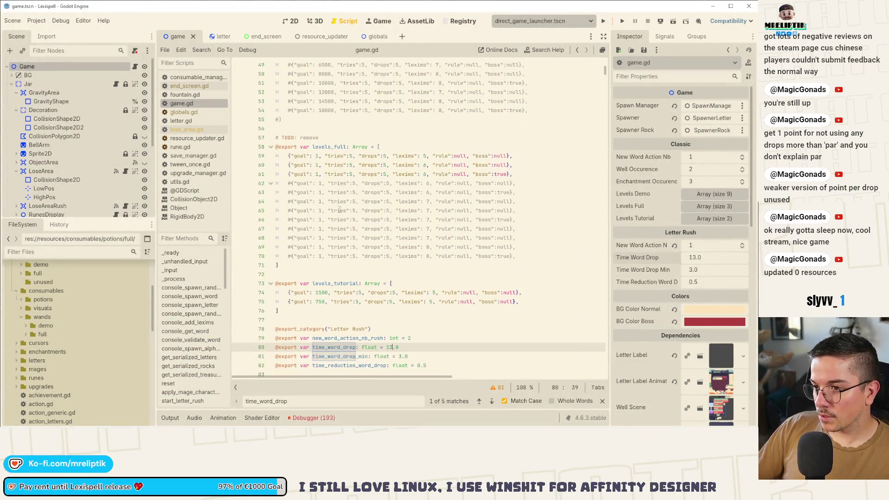
pyautogui.scroll(14, 321, 155)
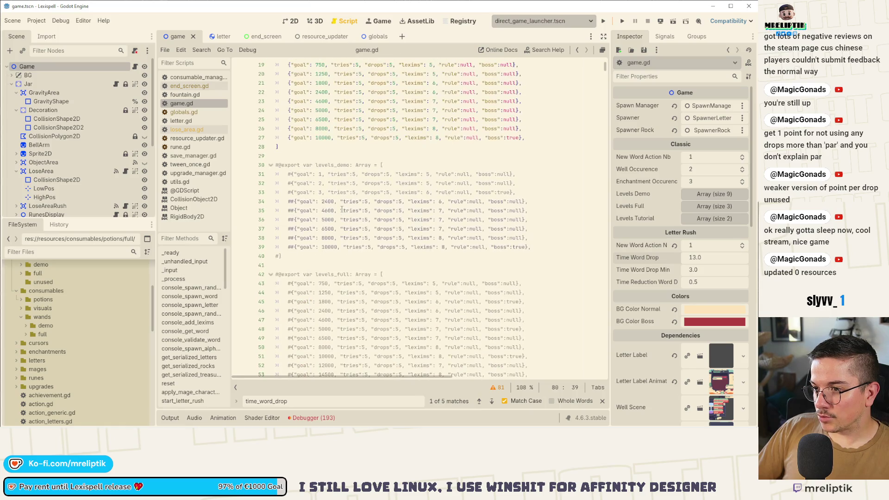
pyautogui.scroll(-9, 342, 208)
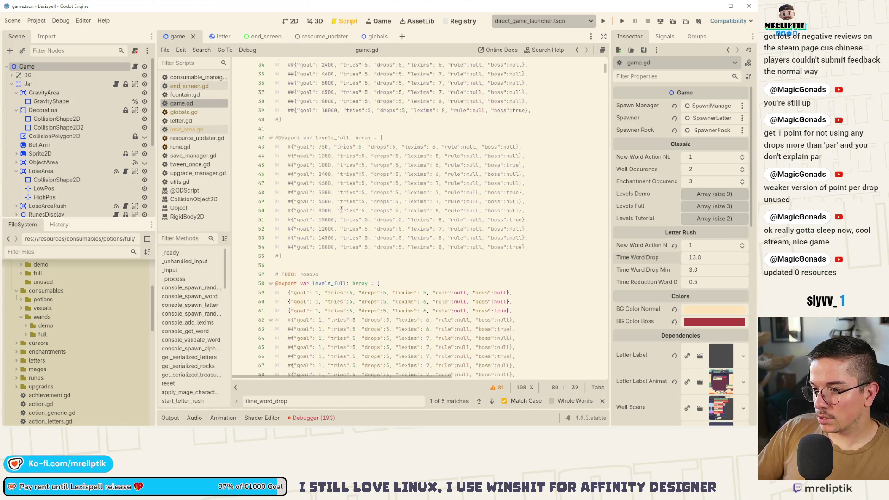
pyautogui.moveTo(283, 256); pyautogui.dragTo(247, 134)
pyautogui.hotkey('ctrl', 'k')
pyautogui.scroll(-4, 259, 194)
pyautogui.click(280, 292)
pyautogui.moveTo(285, 271); pyautogui.dragTo(255, 181)
pyautogui.hotkey('ctrl', 'k')
pyautogui.hotkey('ctrl', 's')
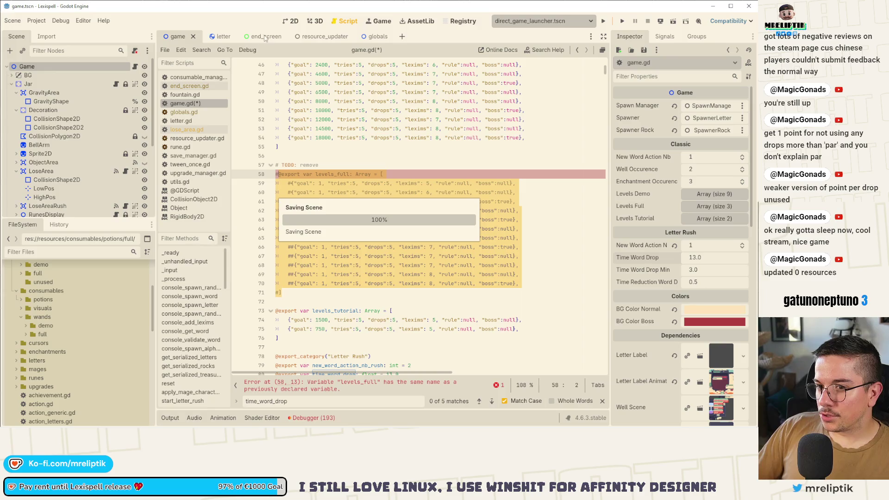
# In on_won_level, make lexims_level_drops read the 'drops' game stat instead of 0
pyautogui.hotkey('ctrl', 'f')
pyautogui.write('sspawn')
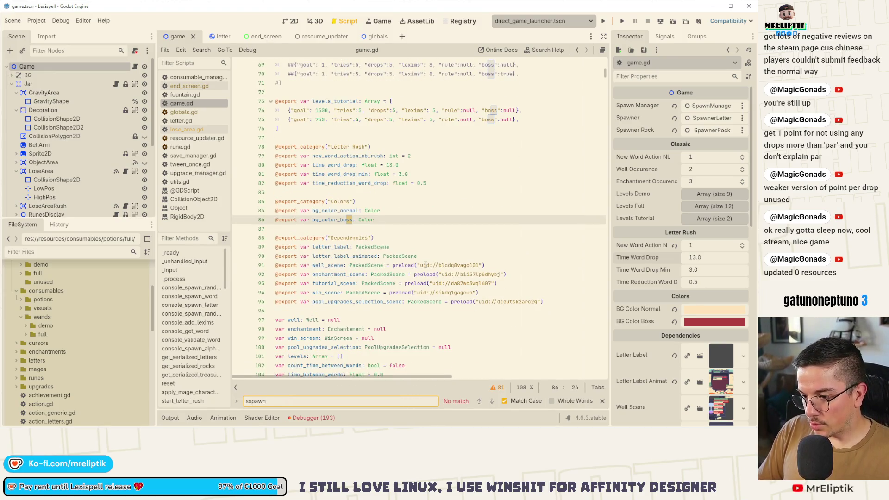
pyautogui.hotkey('ctrl', 'a')
pyautogui.write('end_')
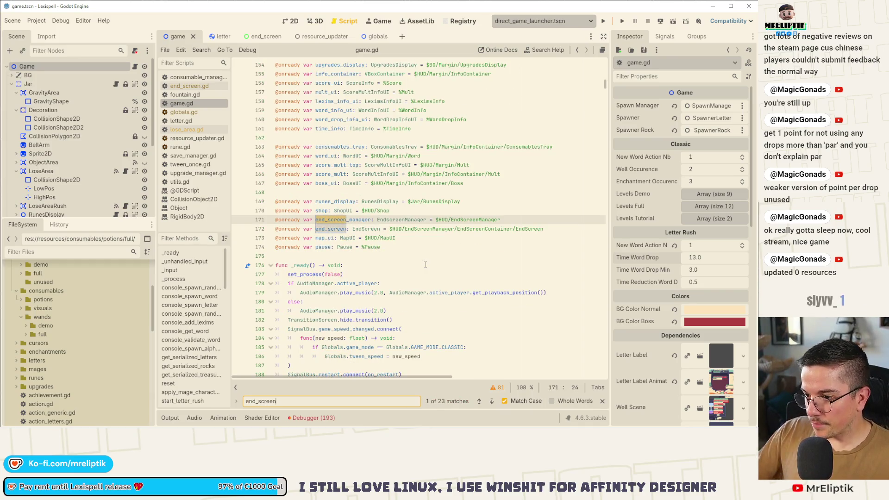
pyautogui.click(492, 401)
pyautogui.click(492, 401)
pyautogui.click(492, 401)
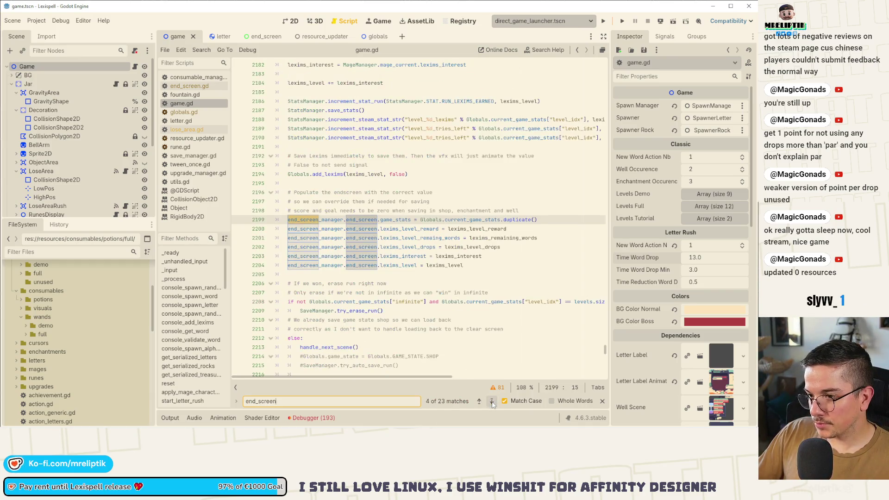
pyautogui.scroll(9, 463, 245)
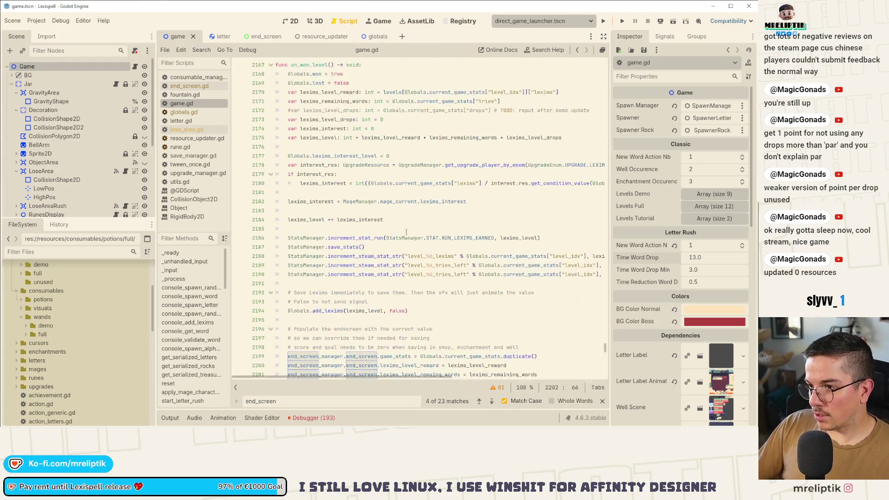
pyautogui.click(396, 221)
pyautogui.click(397, 225)
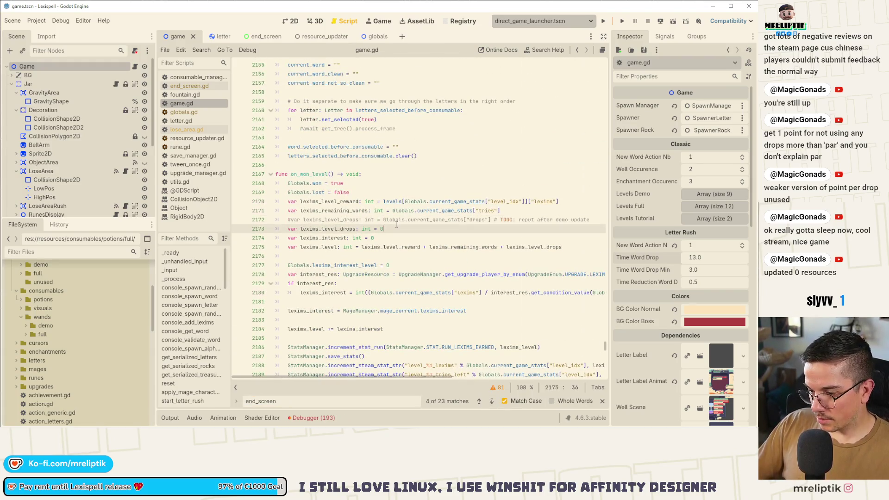
pyautogui.press('Up')
pyautogui.press('Return')
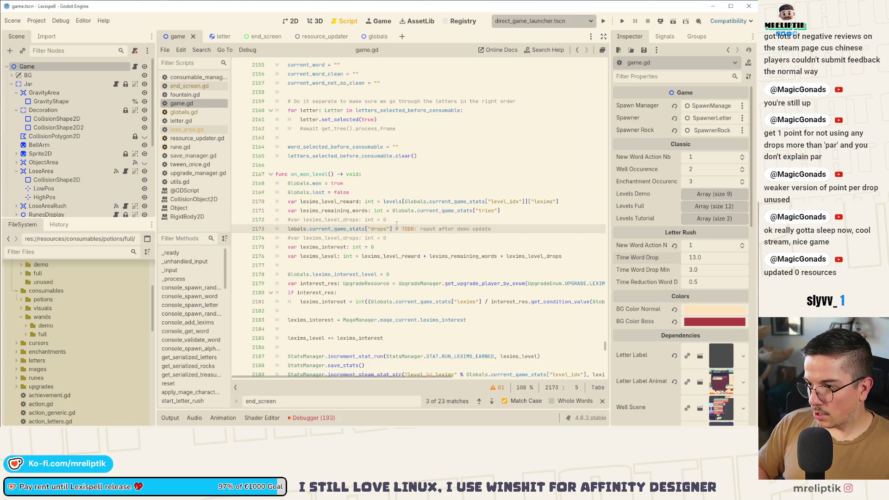
pyautogui.press('BackSpace')
pyautogui.press('BackSpace')
pyautogui.hotkey('ctrl', 'k')
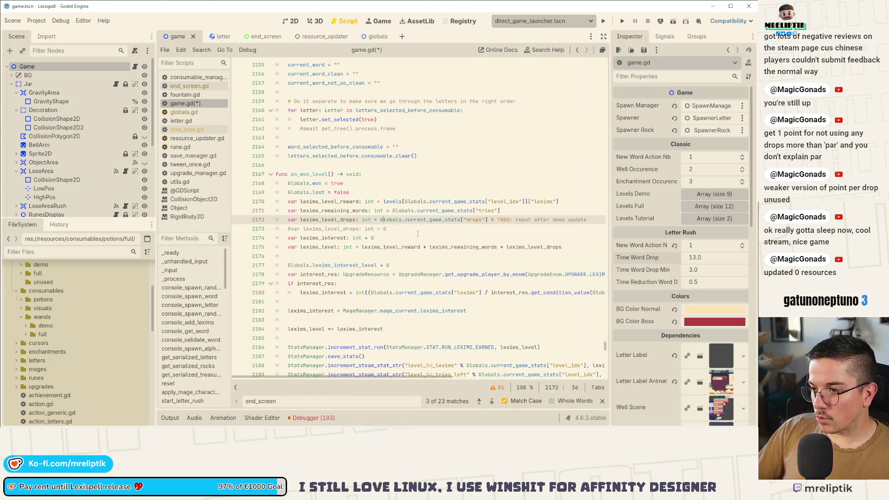
pyautogui.click(262, 36)
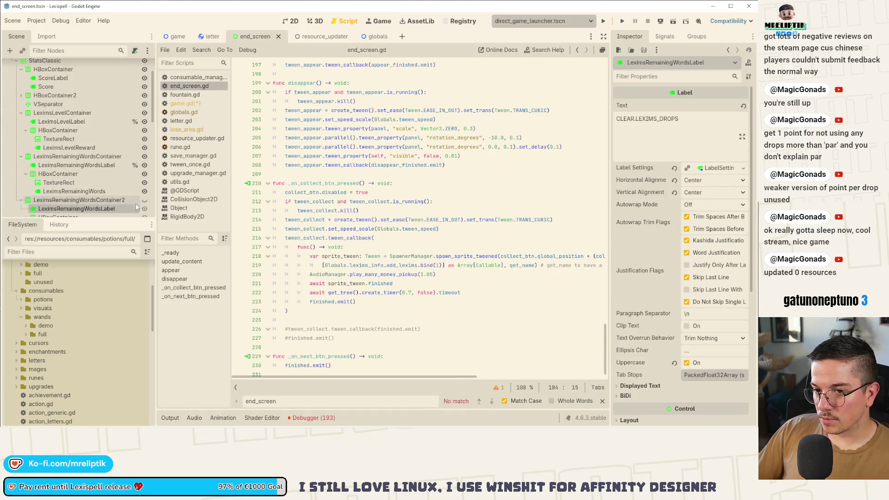
# Save the end_screen scene in the 2D view and switch to game.tscn
pyautogui.click(293, 21)
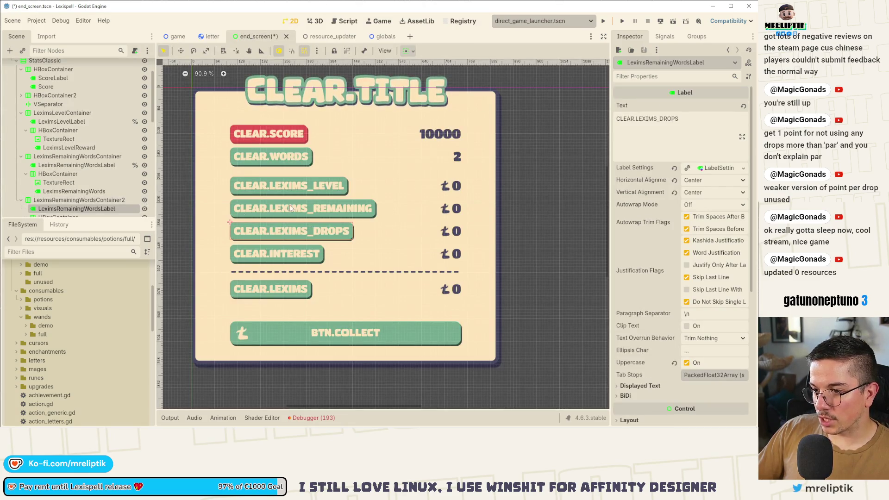
pyautogui.hotkey('ctrl', 's')
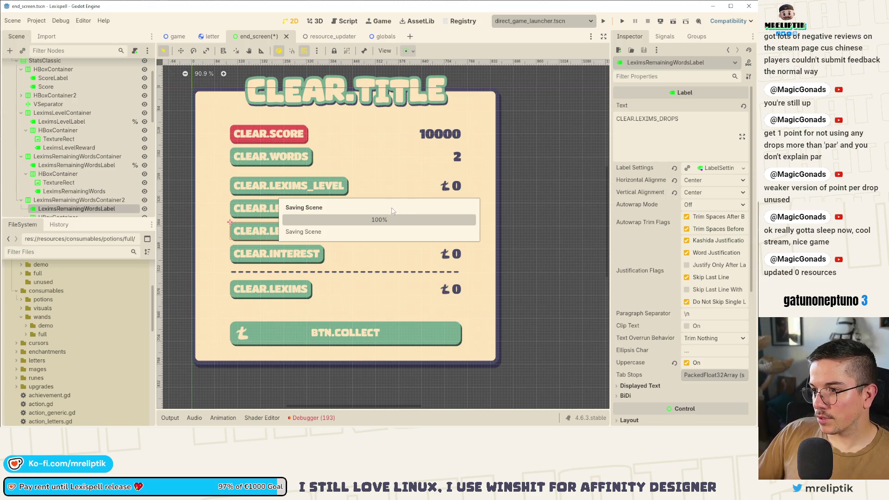
pyautogui.click(177, 36)
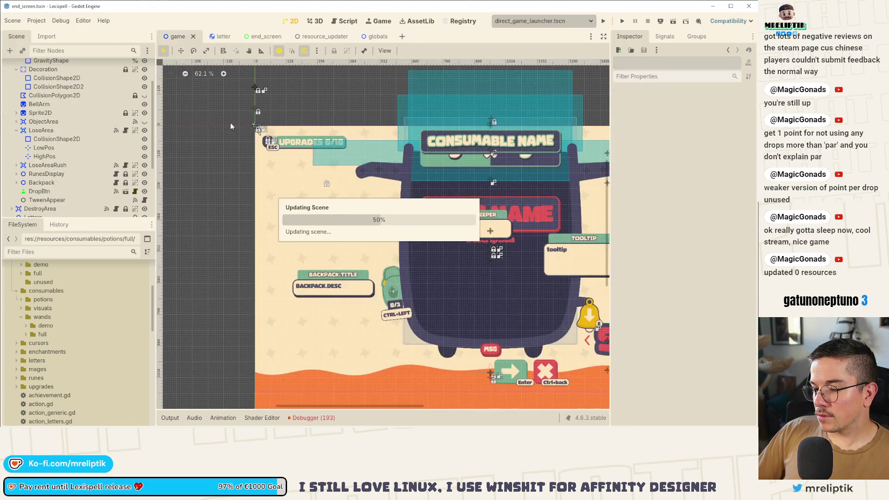
pyautogui.scroll(-5, 74, 179)
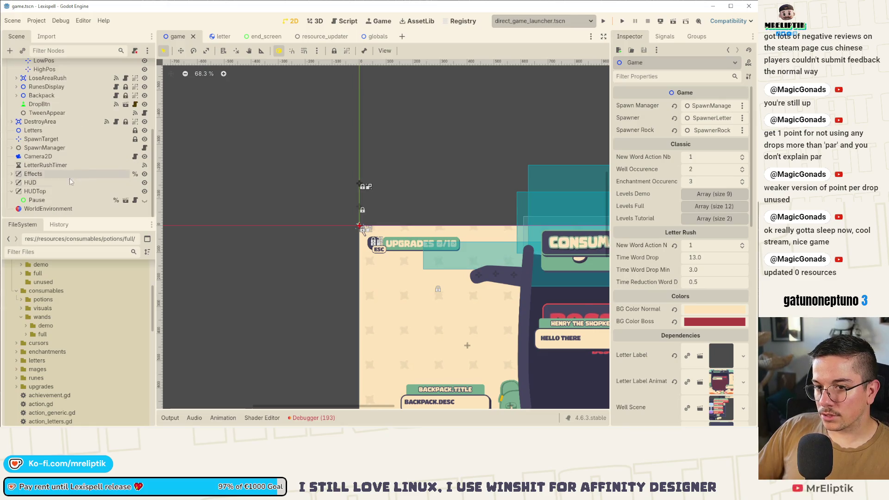
pyautogui.click(74, 50)
# Find EndScreenManager's EndScreenContainer, unlock it, and frame it in the canvas
pyautogui.write('en')
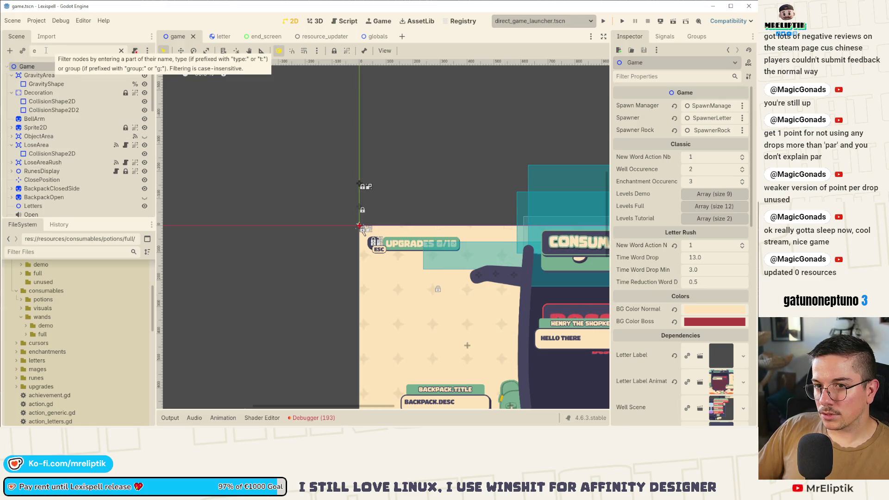
pyautogui.click(56, 101)
pyautogui.click(121, 51)
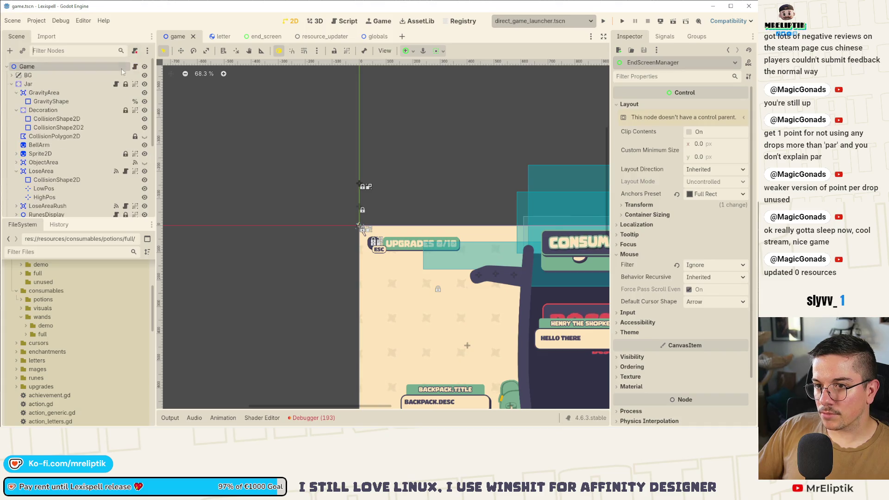
pyautogui.click(71, 49)
pyautogui.write('end')
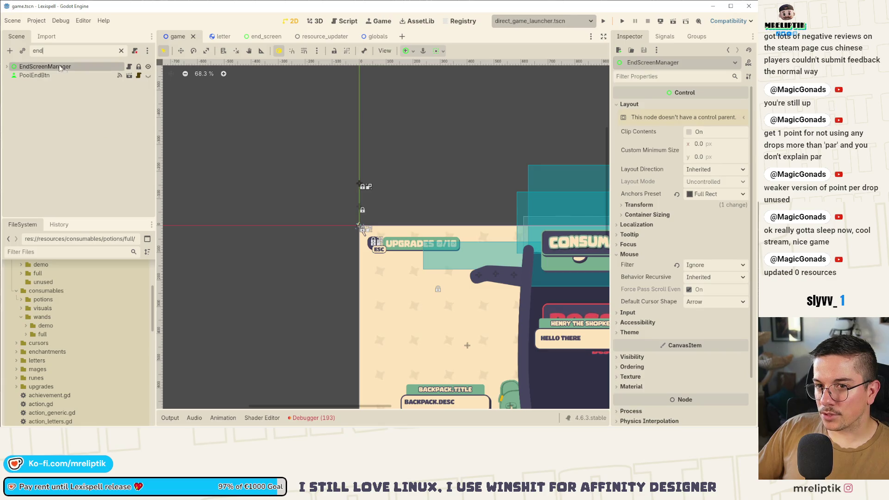
pyautogui.click(7, 66)
pyautogui.click(51, 75)
pyautogui.scroll(-3, 309, 219)
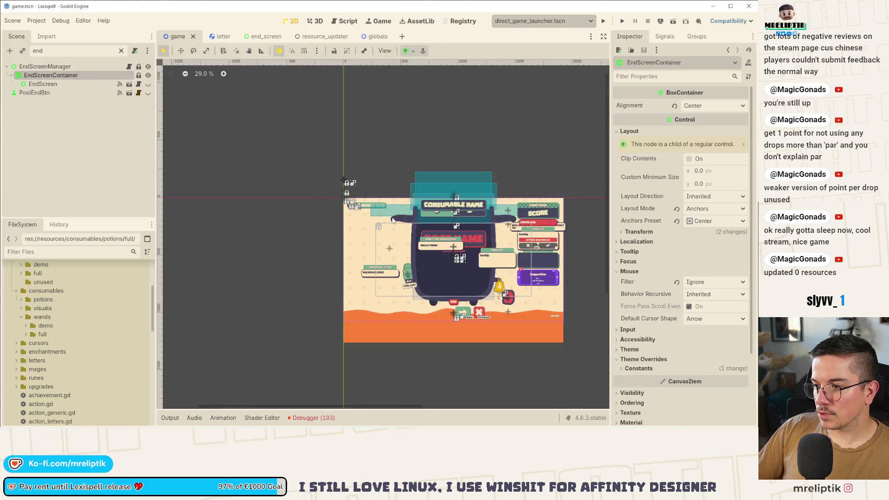
pyautogui.scroll(1, 309, 219)
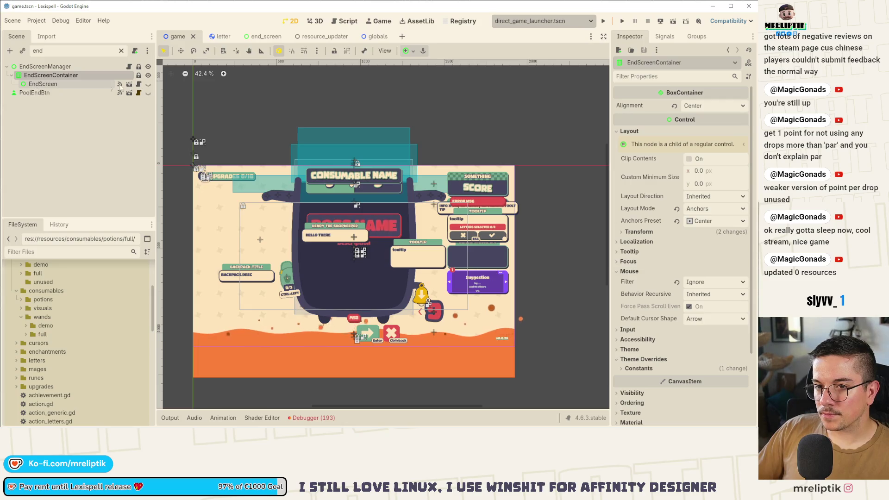
pyautogui.click(148, 84)
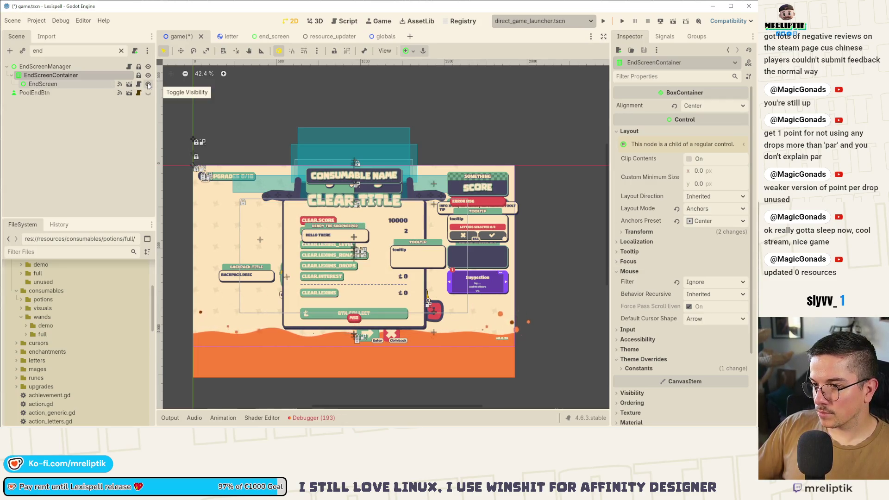
pyautogui.click(148, 84)
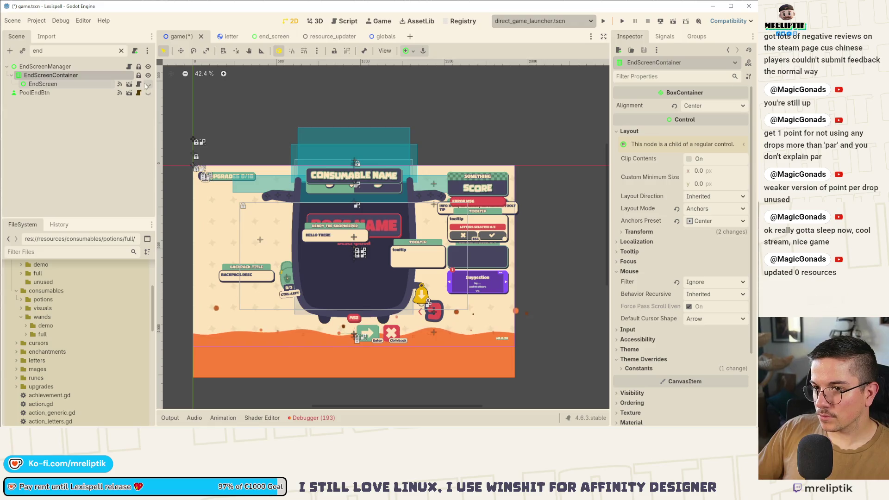
pyautogui.click(74, 75)
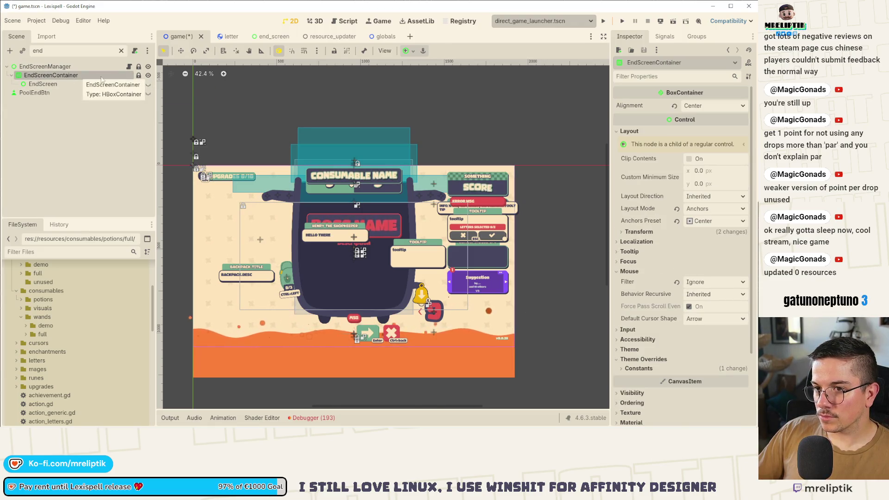
pyautogui.click(139, 76)
pyautogui.hotkey('shift', 'f')
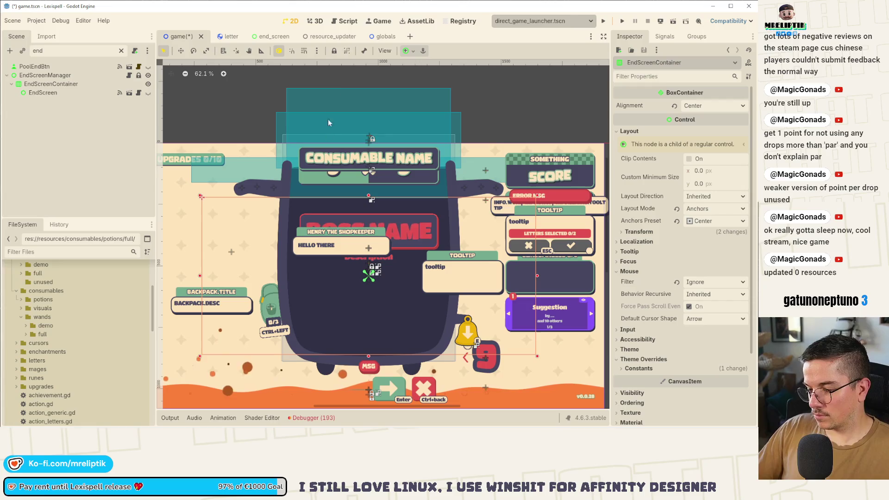
pyautogui.click(405, 52)
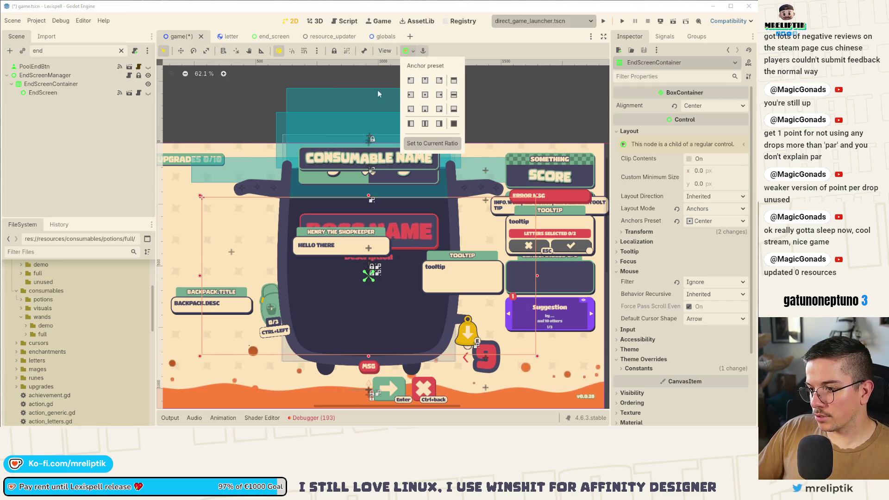
# Make PoolEndBtn and EndScreenManager visible, save game.tscn, and open the EndScreen scene
pyautogui.click(140, 77)
pyautogui.click(148, 66)
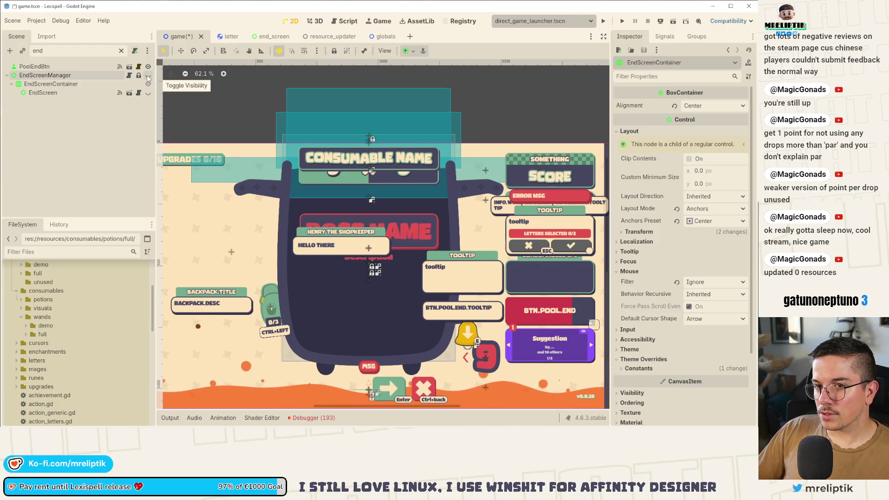
pyautogui.click(148, 75)
pyautogui.hotkey('ctrl', 's')
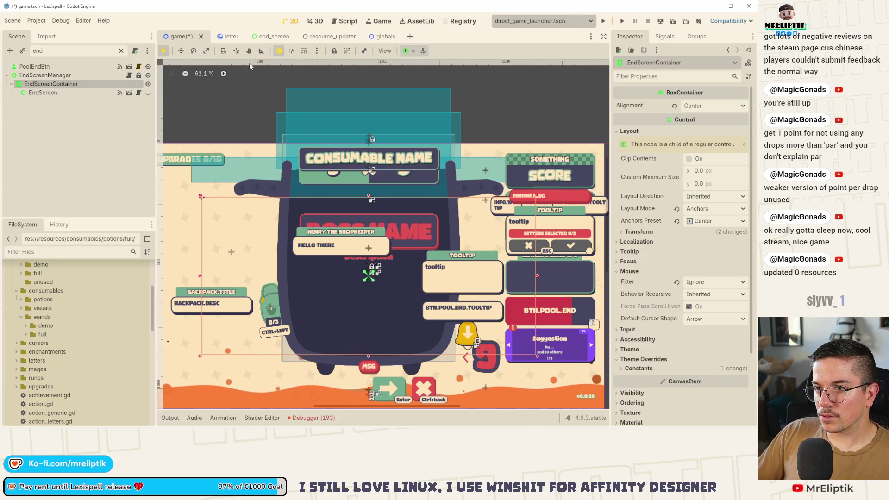
pyautogui.click(131, 105)
pyautogui.hotkey('ctrl', 's')
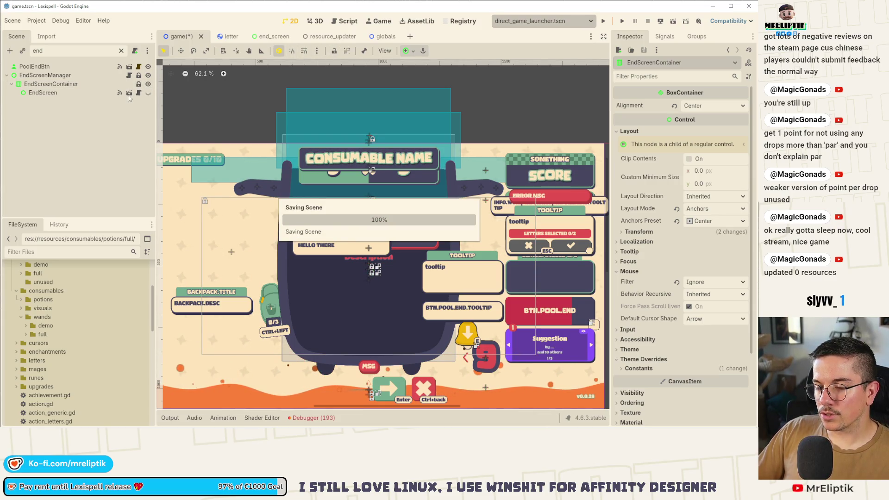
pyautogui.click(132, 95)
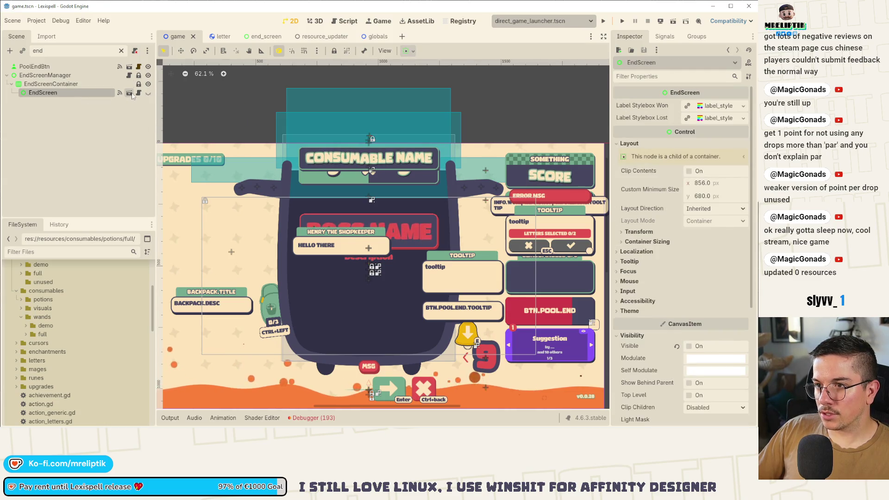
pyautogui.click(130, 94)
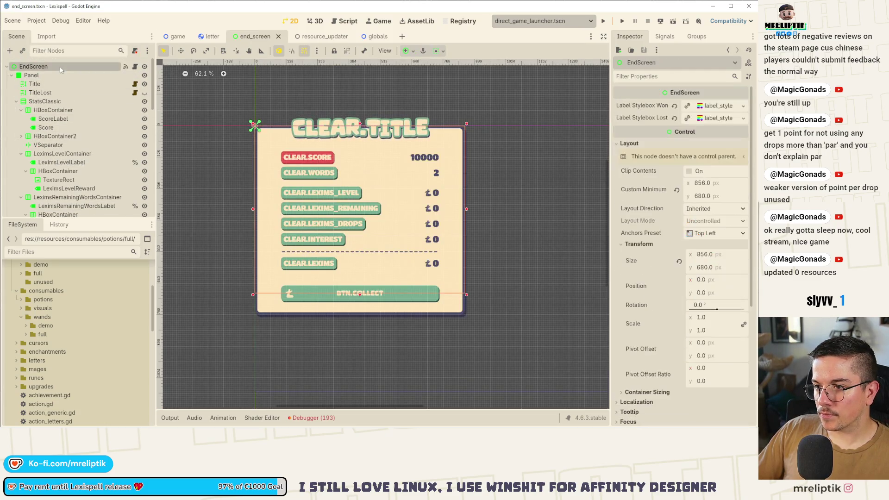
# Stretch the EndScreen root to 768 px tall
pyautogui.scroll(-2, 357, 264)
pyautogui.scroll(3, 357, 264)
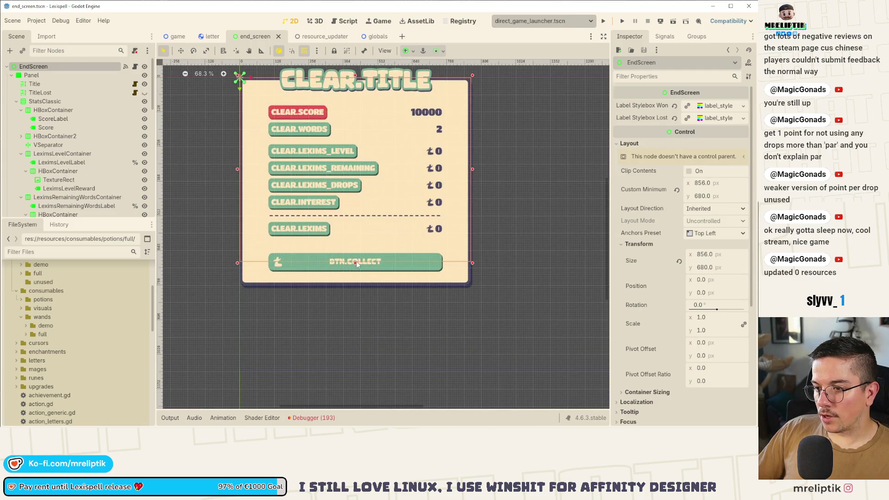
pyautogui.moveTo(355, 262)
pyautogui.mouseDown()
pyautogui.moveTo(356, 288)
pyautogui.moveTo(313, 257)
pyautogui.mouseUp()
pyautogui.click(47, 75)
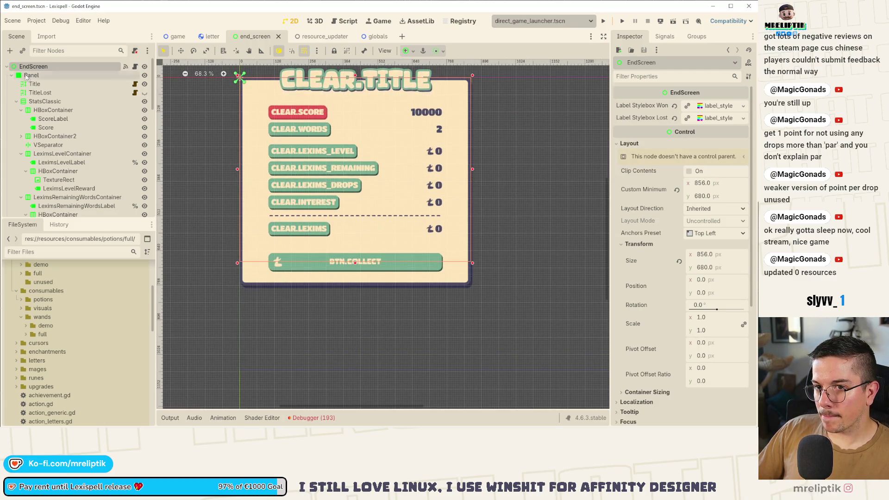
pyautogui.click(49, 67)
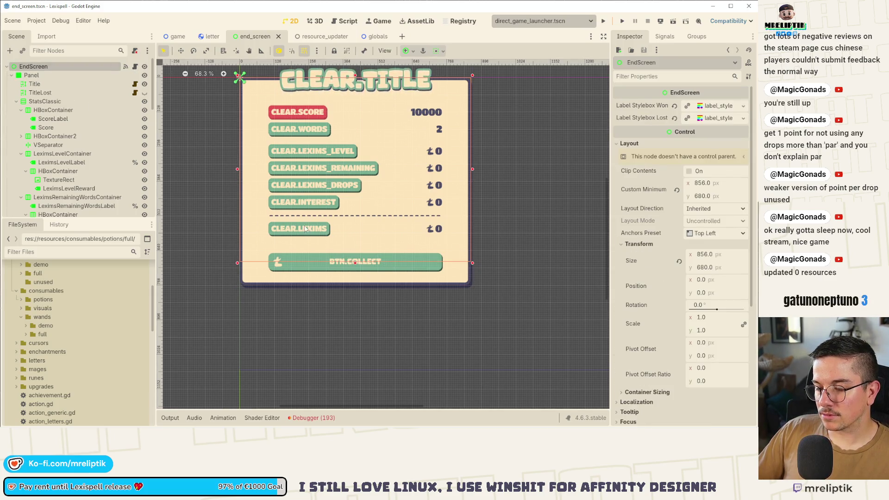
pyautogui.scroll(2, 248, 274)
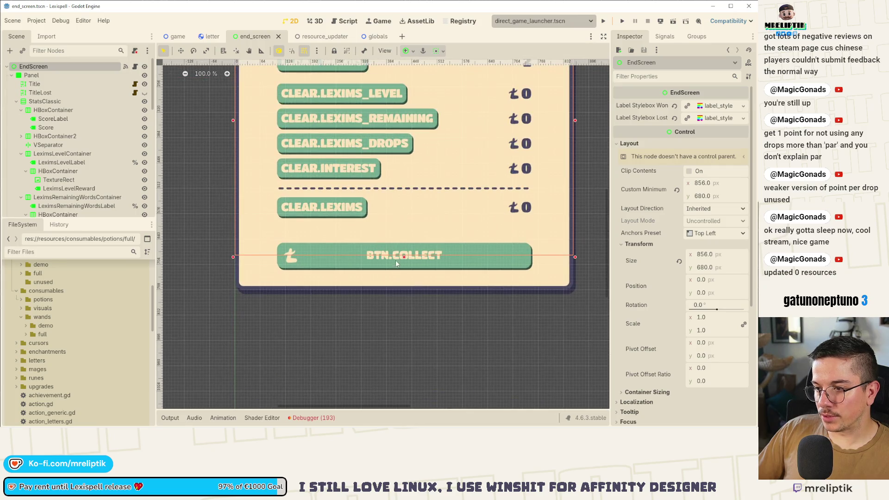
pyautogui.moveTo(404, 256); pyautogui.dragTo(405, 292)
# Anchor the Panel with the Full Rect preset and save the end_screen scene
pyautogui.click(42, 75)
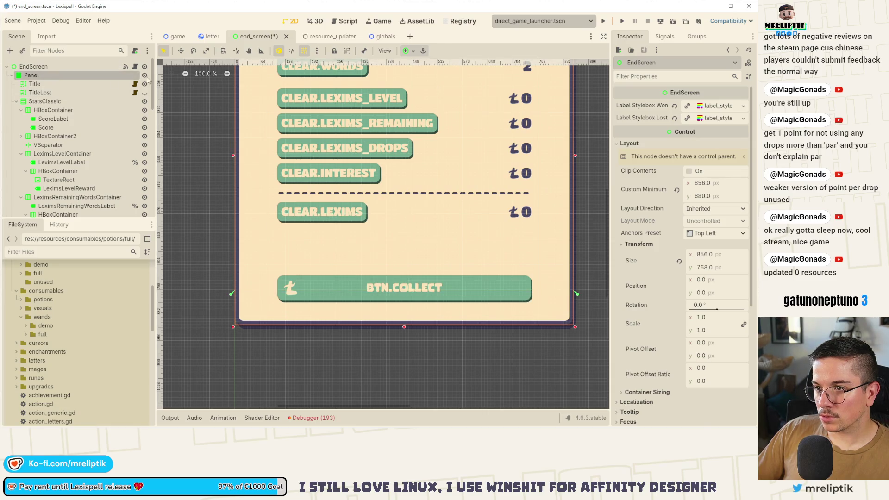
pyautogui.click(413, 51)
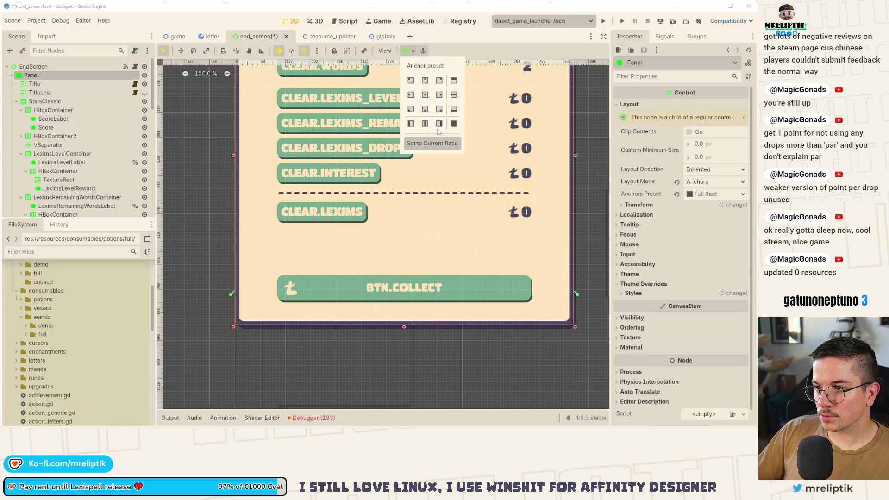
pyautogui.click(454, 123)
pyautogui.hotkey('ctrl', 's')
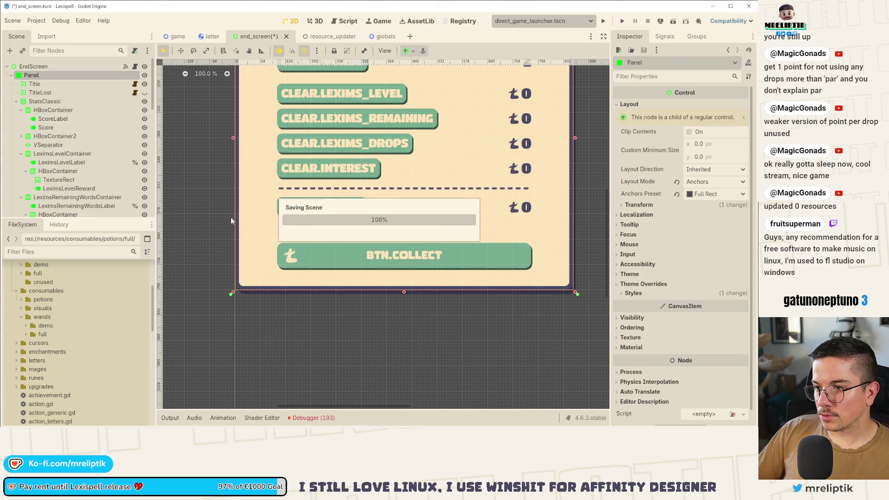
pyautogui.scroll(-5, 312, 188)
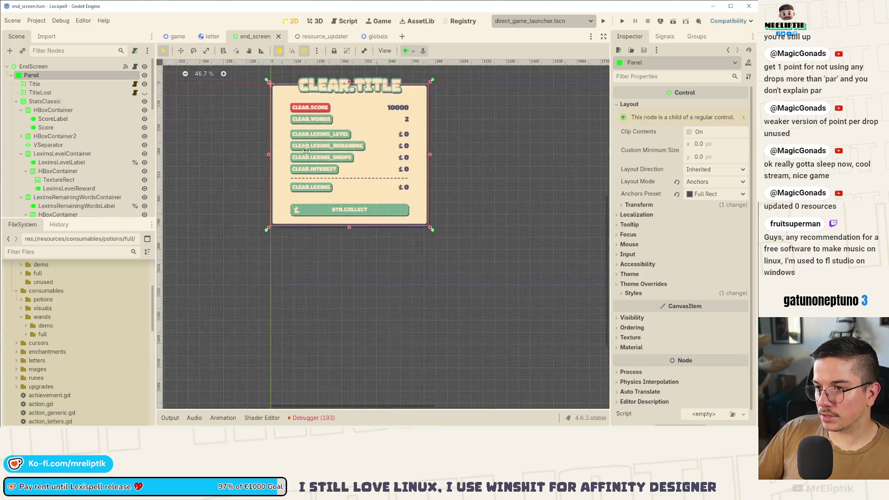
pyautogui.hotkey('ctrl', 's')
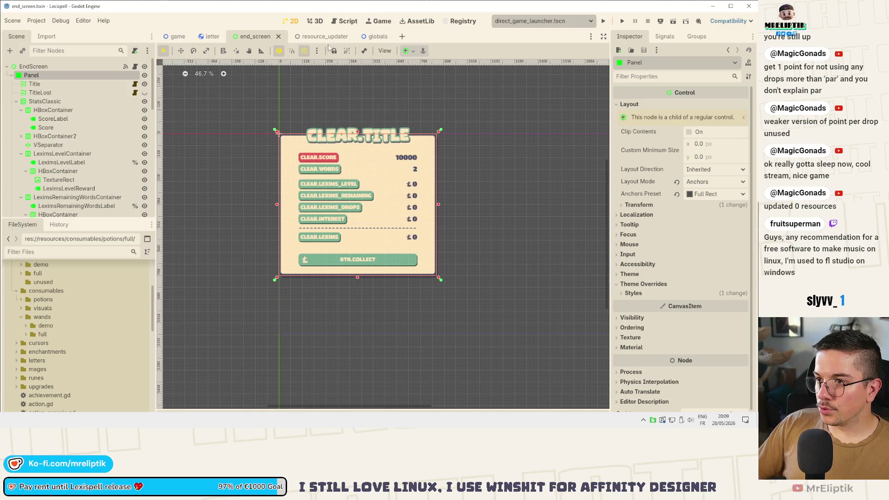
pyautogui.hotkey('ctrl', 'Tab')
# Set Price Increase to 3, update only upgrades (not runes or consumables), and run Update price
pyautogui.click(711, 115)
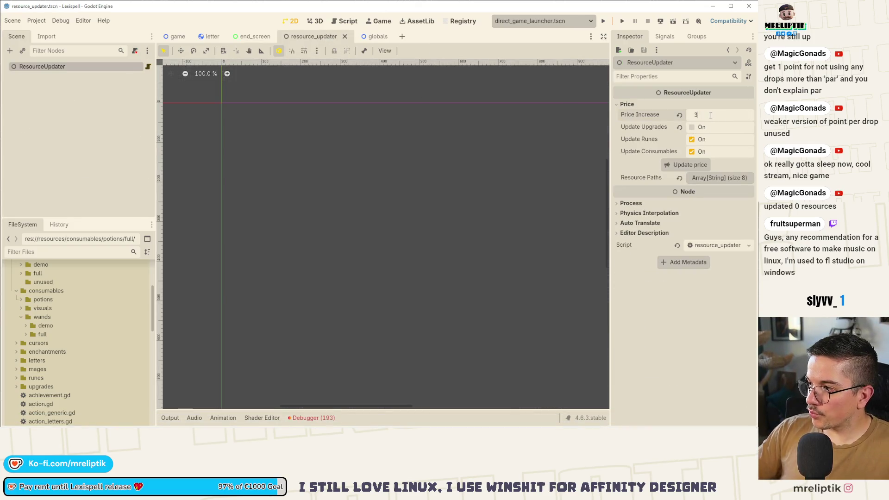
pyautogui.click(692, 140)
pyautogui.click(692, 151)
pyautogui.click(692, 127)
pyautogui.click(681, 166)
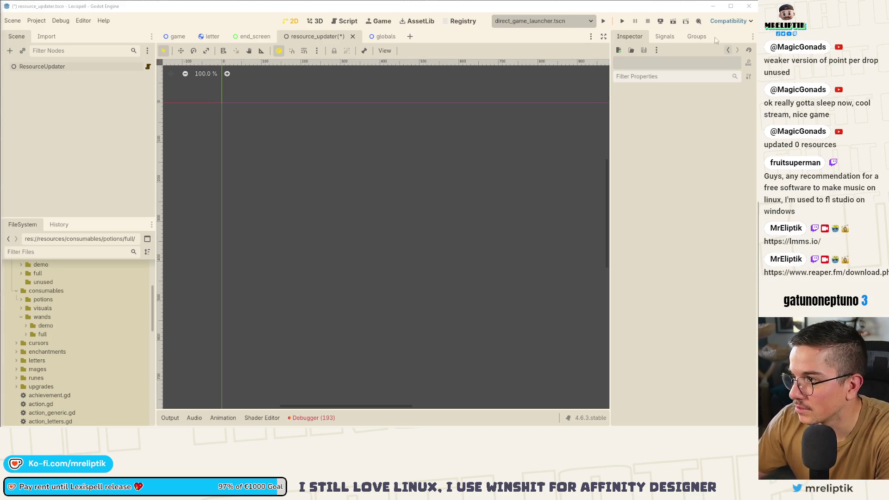
pyautogui.click(660, 21)
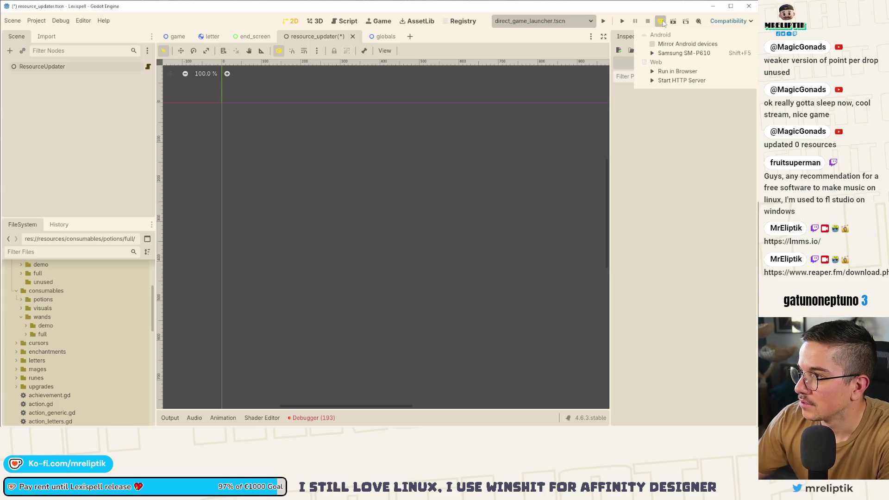
# Deploy the game to the Samsung SM-P610 and review game.gd's diff in VS Code
pyautogui.click(678, 53)
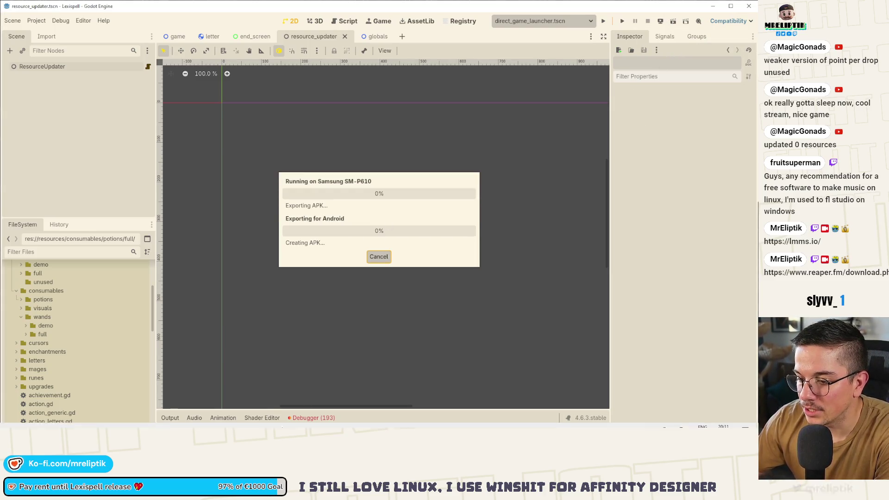
pyautogui.hotkey('alt', 'Tab')
pyautogui.scroll(-10, 80, 135)
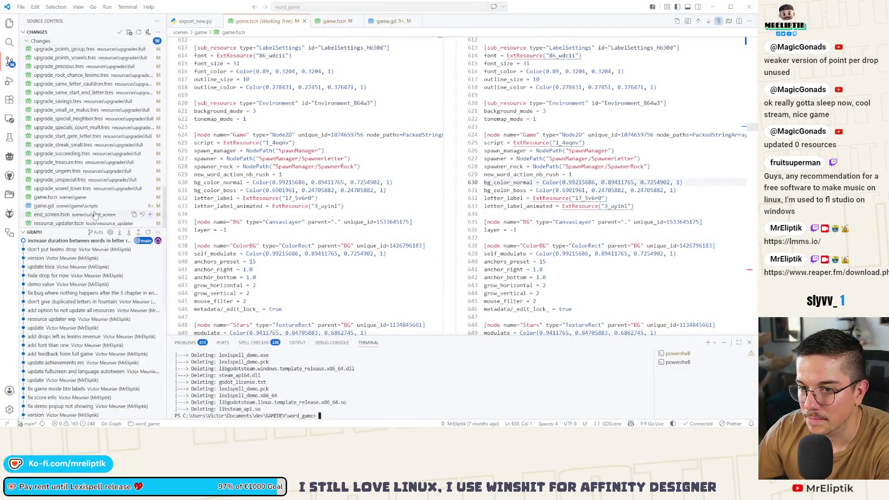
pyautogui.click(60, 206)
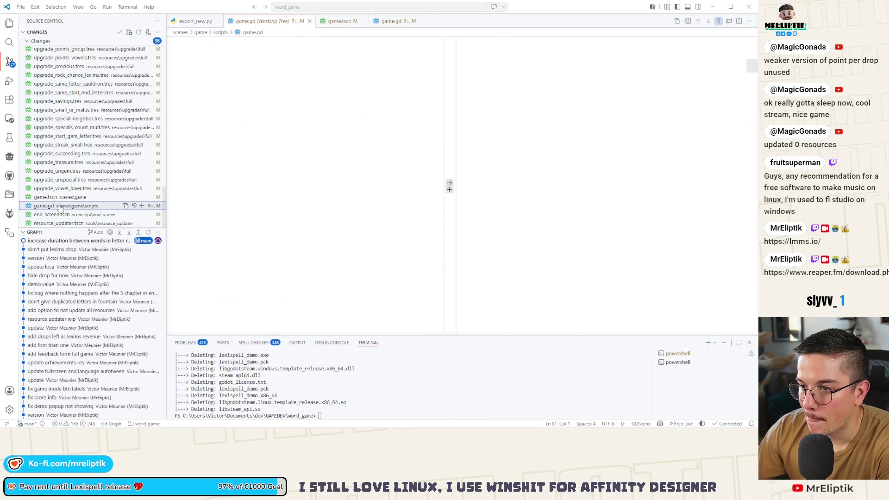
# Review the resource_updater.tscn diff (price_increase -1 to 3), then close the Godot editor
pyautogui.click(59, 222)
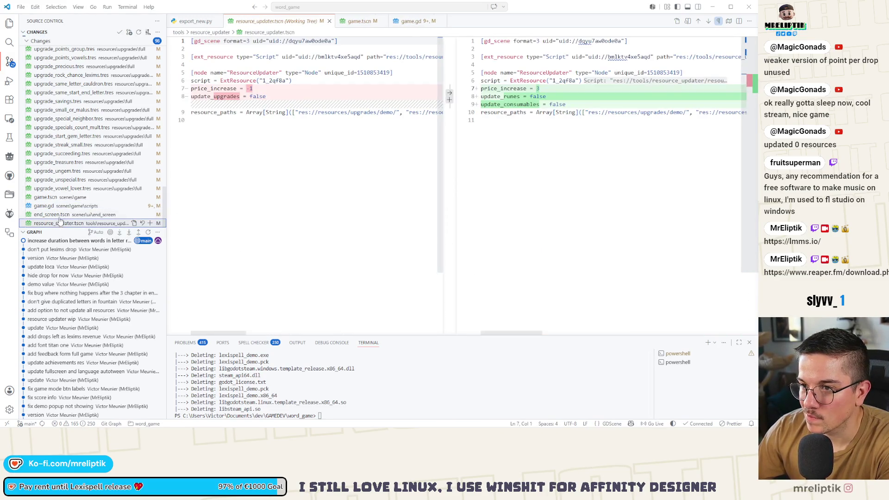
pyautogui.moveTo(61, 427)
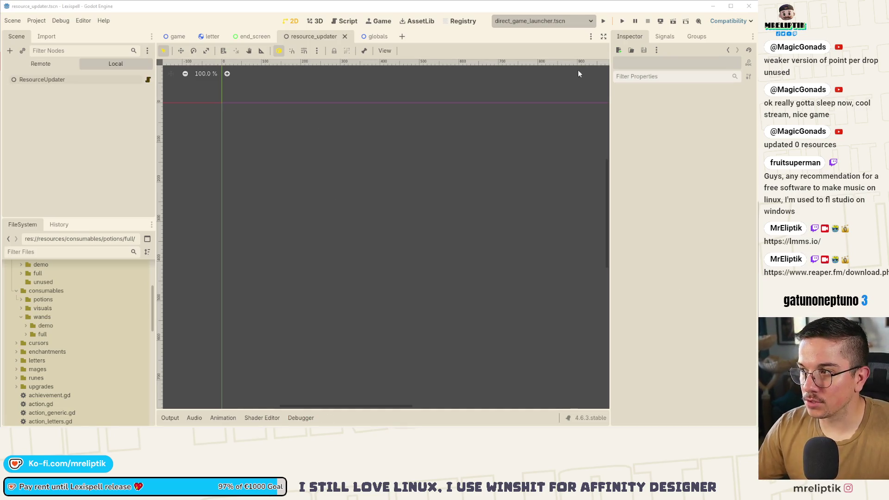
pyautogui.click(749, 6)
# Stop the running Android project and switch to the browser's Steam store page
pyautogui.click(221, 222)
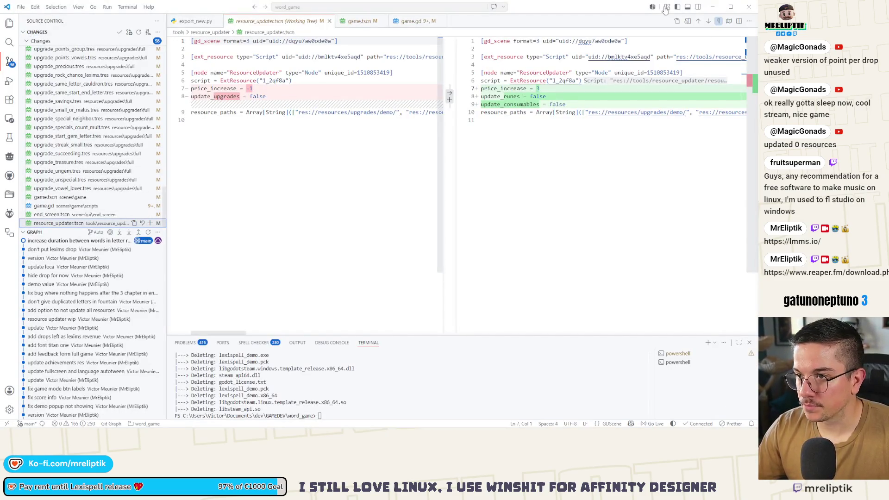
pyautogui.moveTo(741, 428)
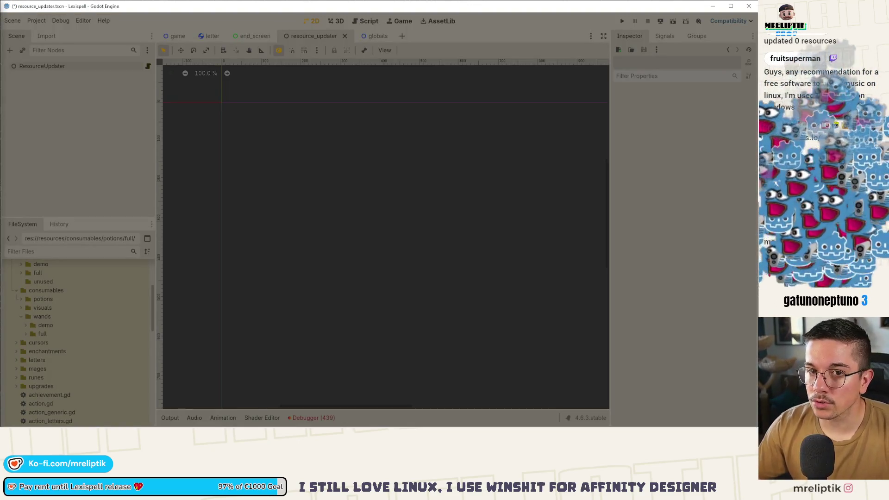
pyautogui.hotkey('alt', 'Tab')
# Maximize the browser, watch the Lexispell trailer at 1080p, then close the viewer
pyautogui.doubleClick(282, 74)
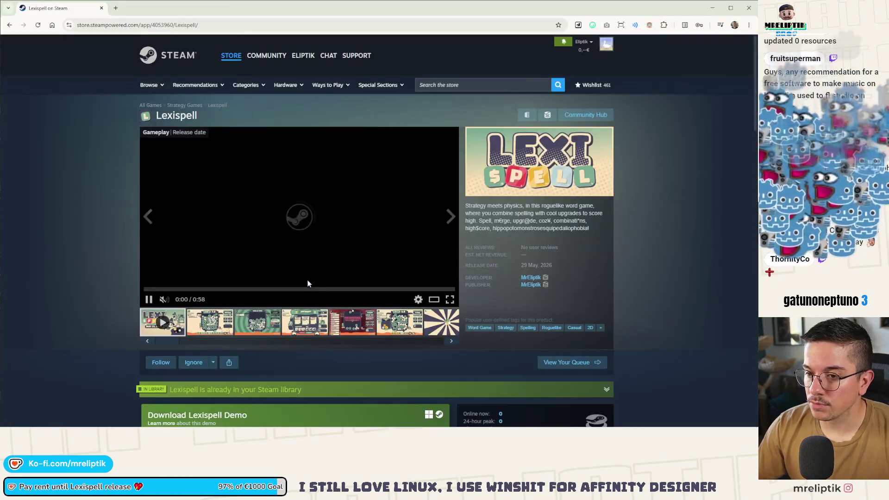
pyautogui.click(190, 288)
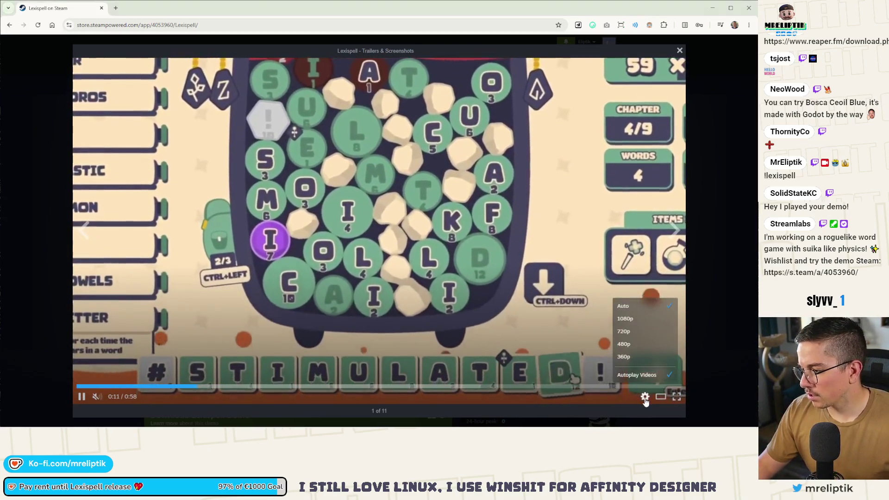
pyautogui.click(645, 396)
pyautogui.click(642, 318)
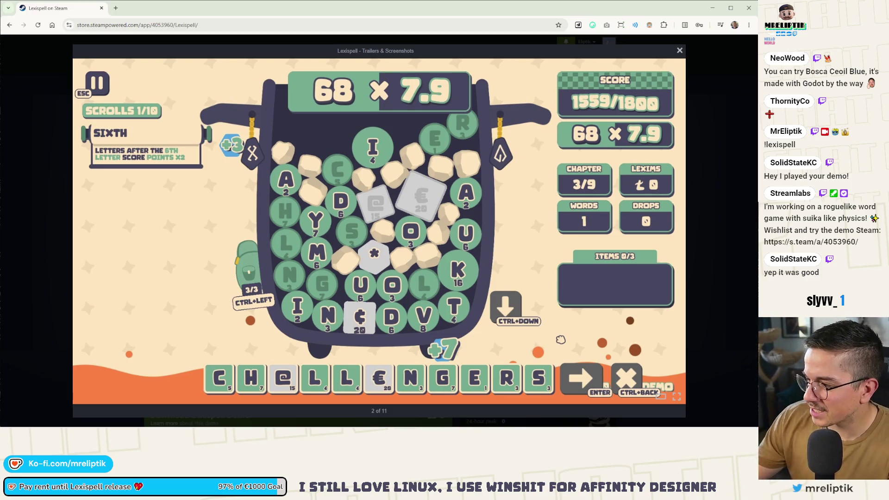
pyautogui.click(679, 51)
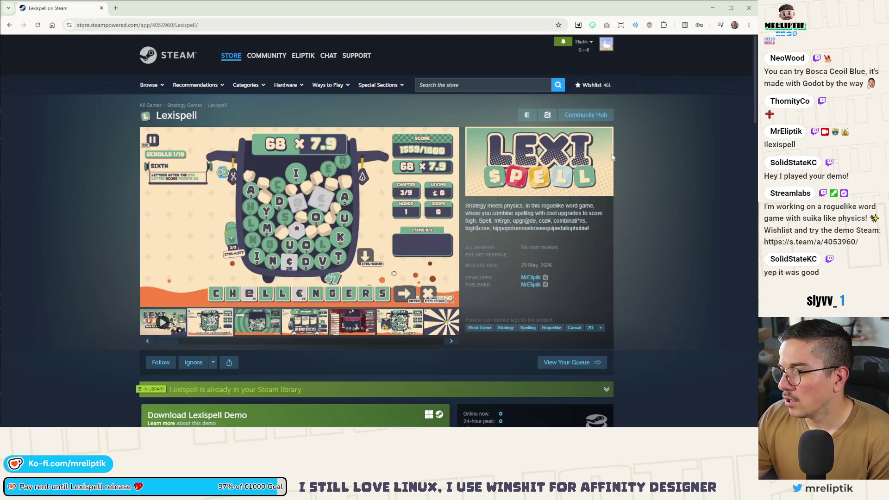
pyautogui.click(564, 44)
pyautogui.click(576, 147)
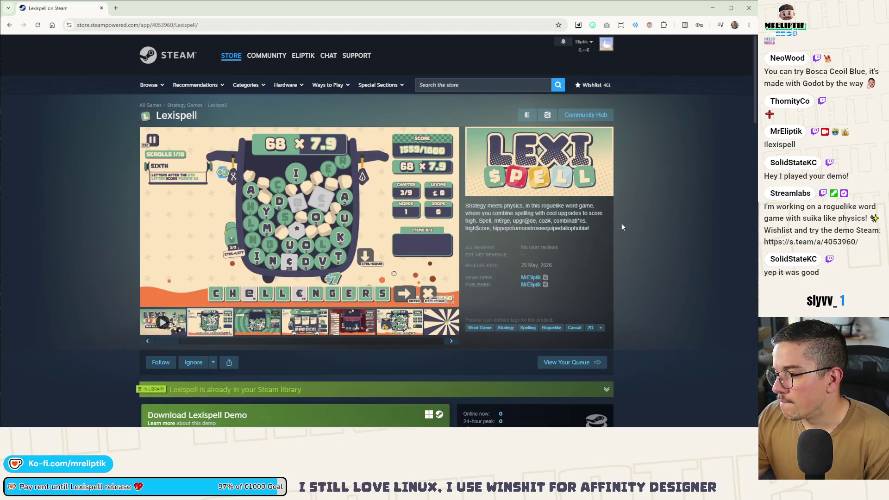
pyautogui.scroll(-3, 621, 225)
pyautogui.scroll(3, 621, 226)
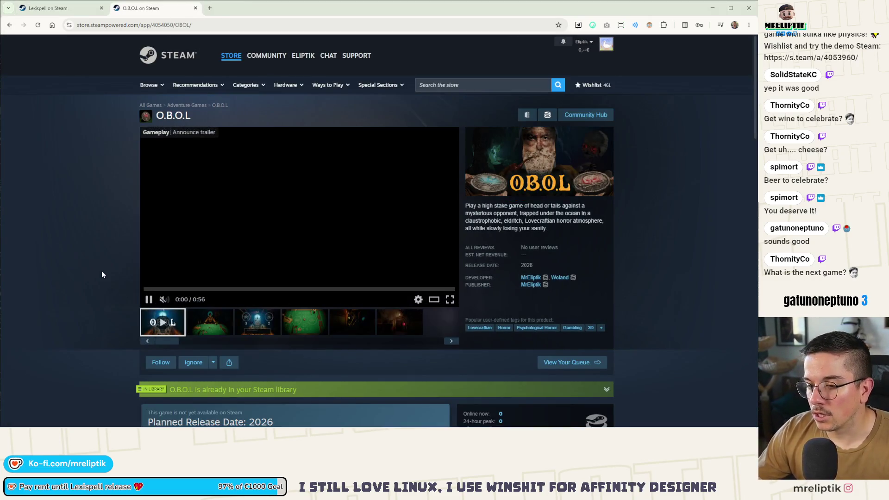
# View an O.B.O.L screenshot full-size, close it, scroll the page, and show the desktop
pyautogui.click(434, 299)
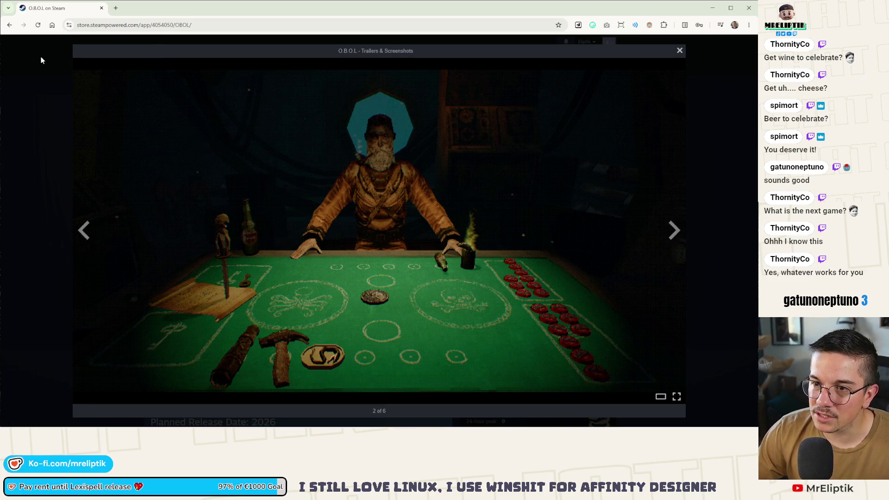
pyautogui.press('Escape')
pyautogui.scroll(-5, 672, 165)
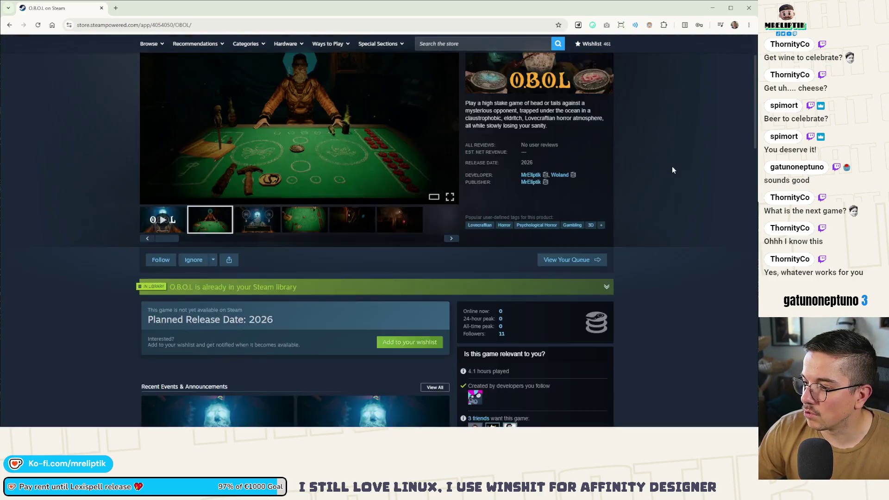
pyautogui.scroll(5, 642, 202)
pyautogui.press('super+d')
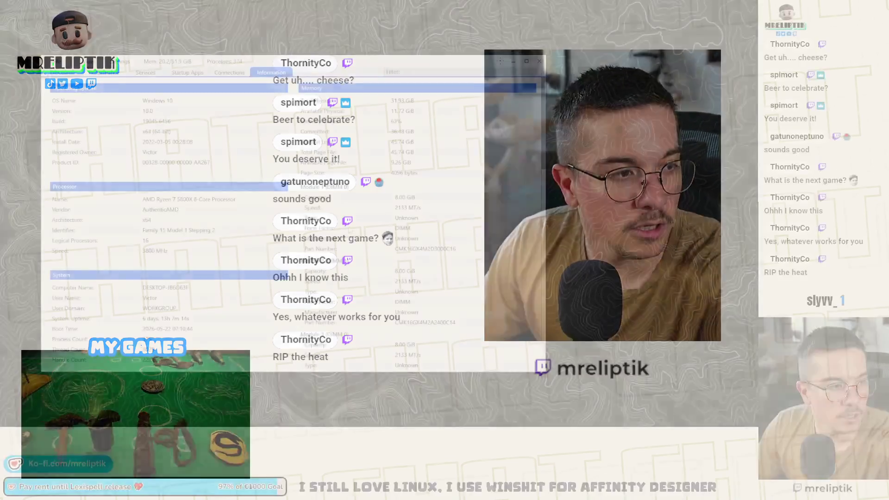
# Switch the system monitor to its Processes list and reposition the window
pyautogui.moveTo(347, 65); pyautogui.dragTo(395, 67)
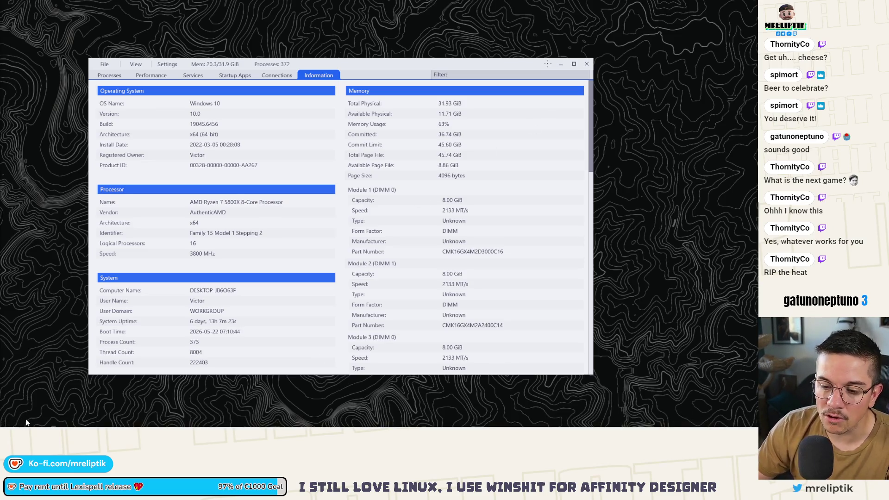
pyautogui.moveTo(23, 422)
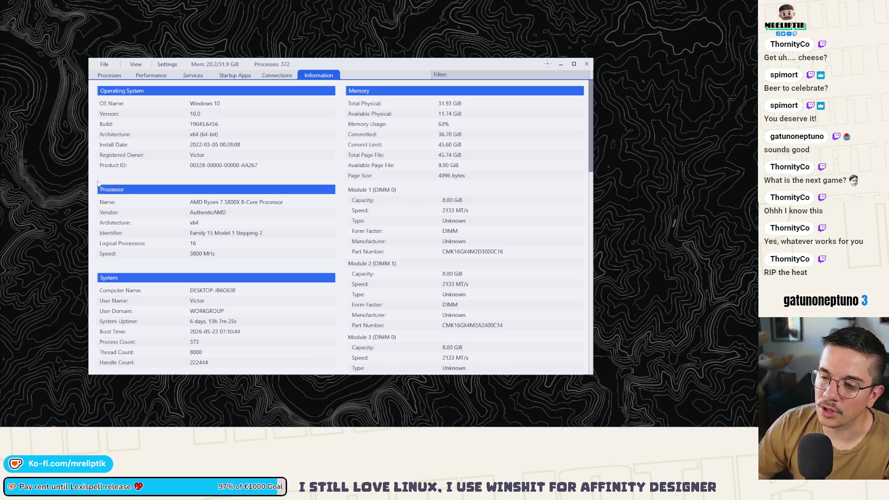
pyautogui.click(108, 76)
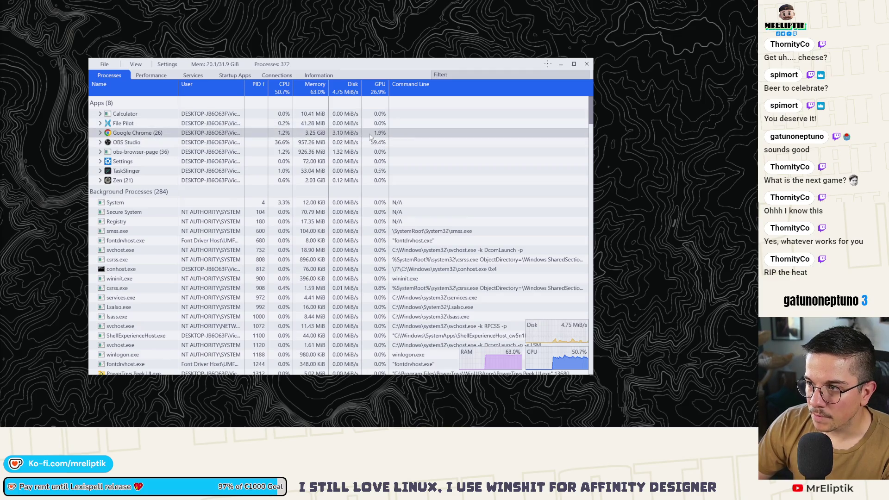
pyautogui.moveTo(315, 62)
pyautogui.mouseDown()
pyautogui.moveTo(243, 74)
pyautogui.moveTo(293, 58)
pyautogui.mouseUp()
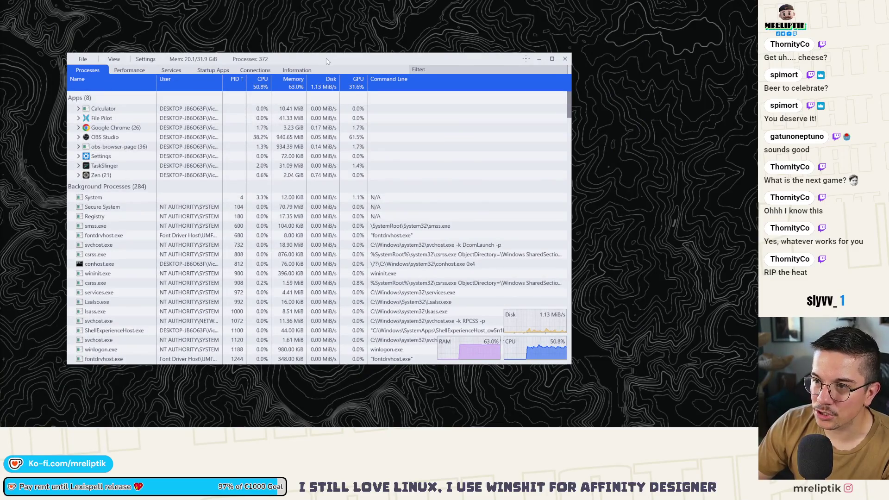
pyautogui.moveTo(329, 81); pyautogui.dragTo(349, 76)
# Sort the process list by Name, then GPU, then Disk usage, and scroll through it
pyautogui.click(101, 78)
pyautogui.click(374, 78)
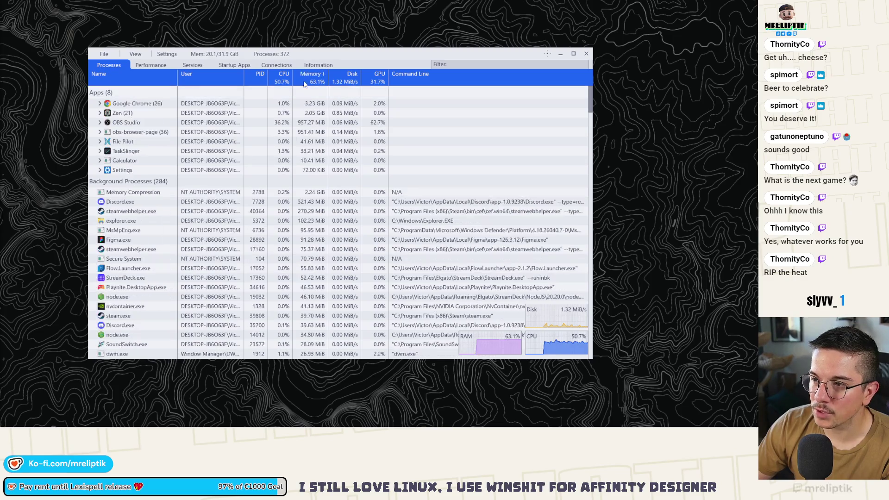
pyautogui.click(352, 78)
pyautogui.scroll(-3, 307, 222)
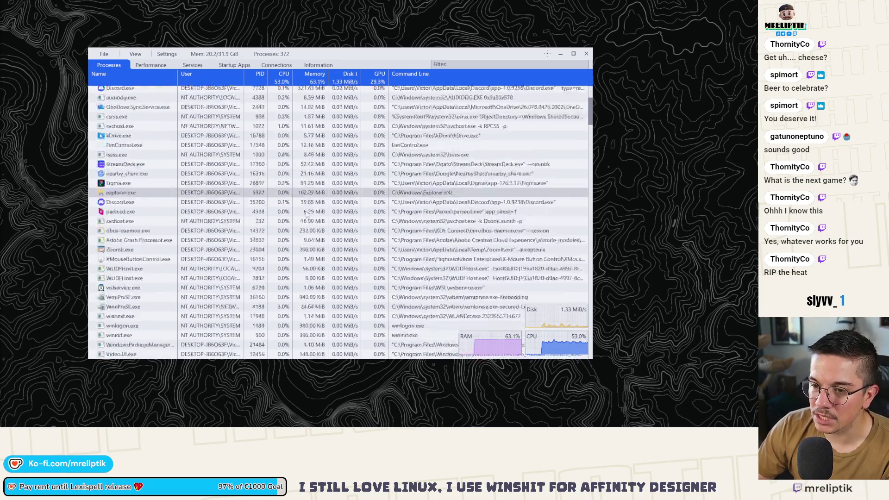
pyautogui.scroll(3, 306, 233)
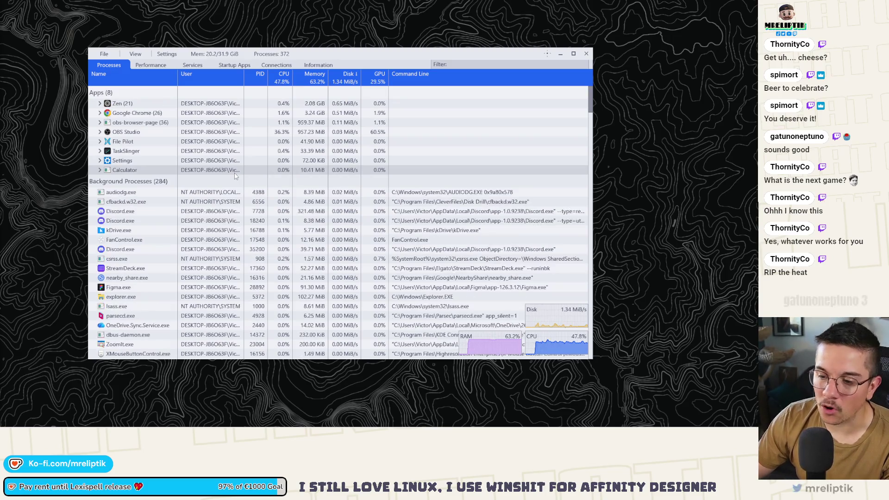
pyautogui.moveTo(324, 426)
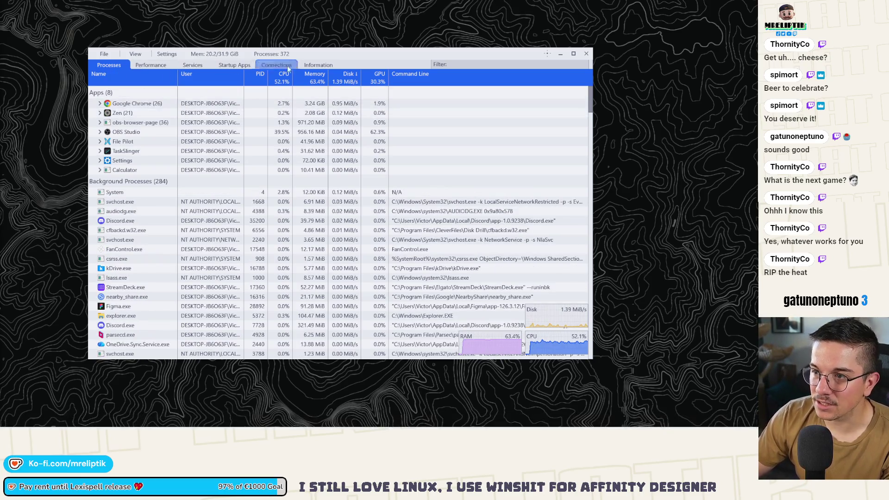
pyautogui.moveTo(341, 55)
pyautogui.mouseDown()
pyautogui.moveTo(293, 95)
pyautogui.moveTo(352, 74)
pyautogui.mouseUp()
pyautogui.scroll(-3, 150, 248)
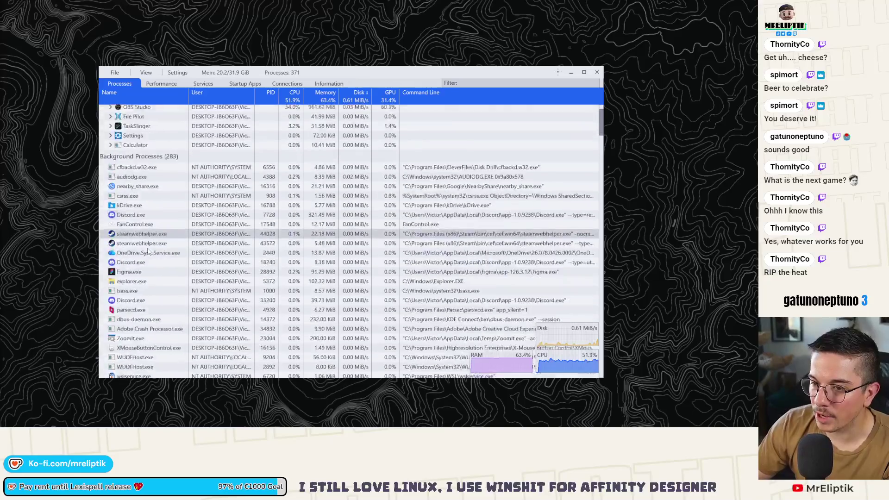
pyautogui.scroll(3, 150, 248)
# Cycle through the Performance, Services, Startup and Network views before returning to Processes
pyautogui.click(162, 83)
pyautogui.click(131, 84)
pyautogui.click(203, 83)
pyautogui.click(161, 83)
pyautogui.click(245, 84)
pyautogui.click(287, 84)
pyautogui.click(203, 84)
pyautogui.click(161, 83)
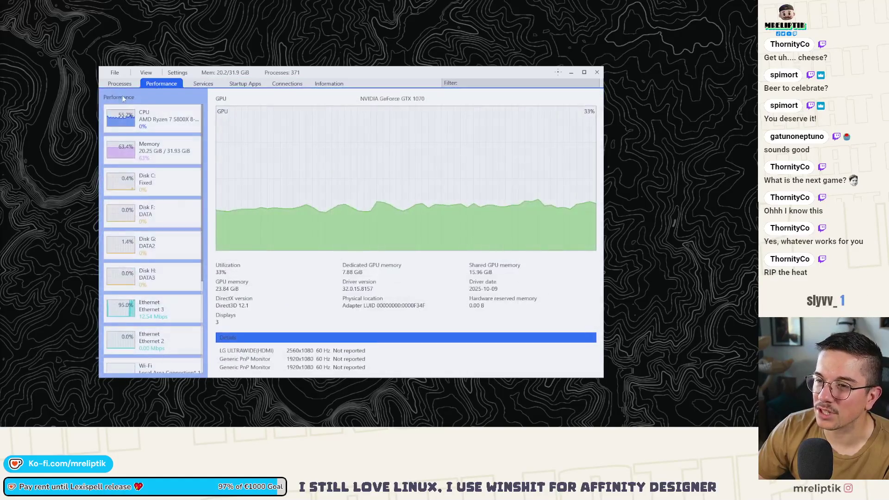
pyautogui.click(119, 83)
# Sort the process list by Name, reverse it, then sort by CPU usage
pyautogui.click(114, 93)
pyautogui.click(115, 94)
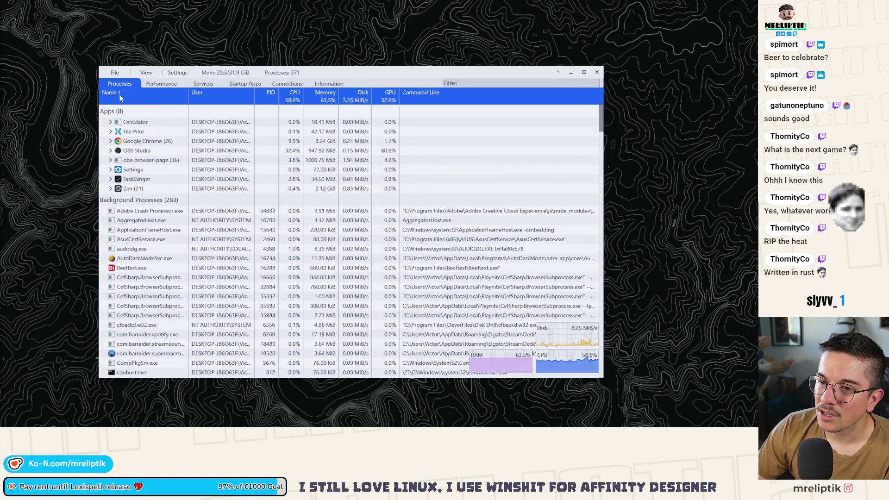
pyautogui.click(329, 83)
pyautogui.click(125, 85)
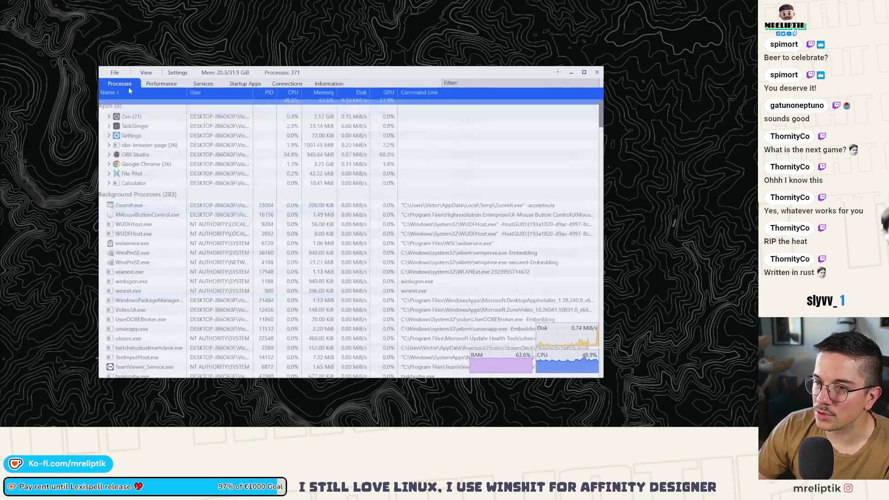
pyautogui.click(293, 95)
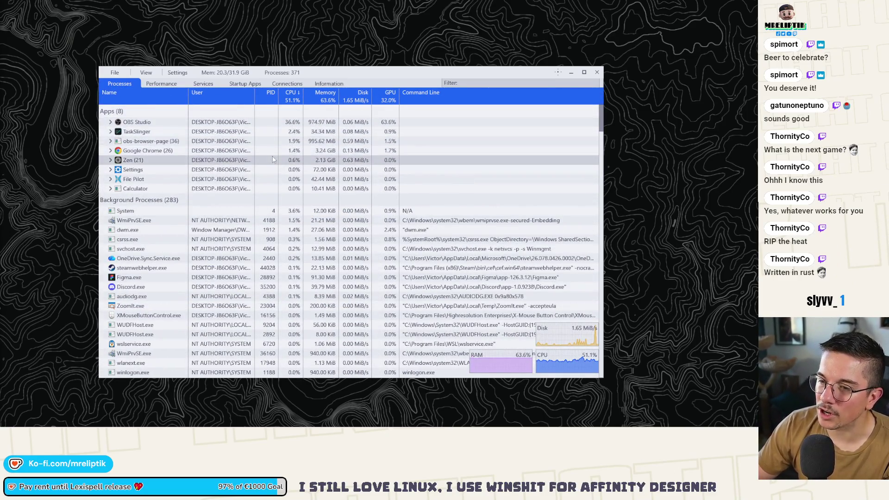
# Move and resize the task manager window, then close it
pyautogui.moveTo(349, 73)
pyautogui.mouseDown()
pyautogui.moveTo(2, 116)
pyautogui.moveTo(362, 52)
pyautogui.mouseUp()
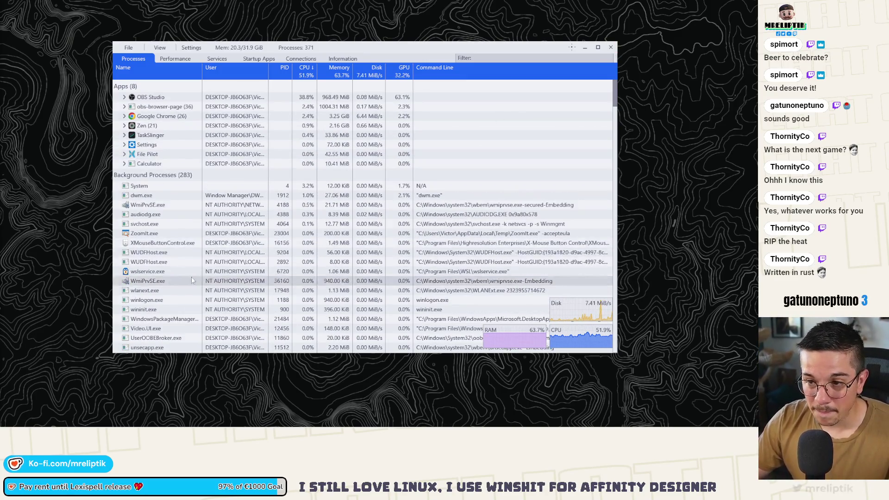
pyautogui.moveTo(355, 41)
pyautogui.mouseDown()
pyautogui.moveTo(356, 162)
pyautogui.moveTo(355, 36)
pyautogui.moveTo(392, 55)
pyautogui.mouseUp()
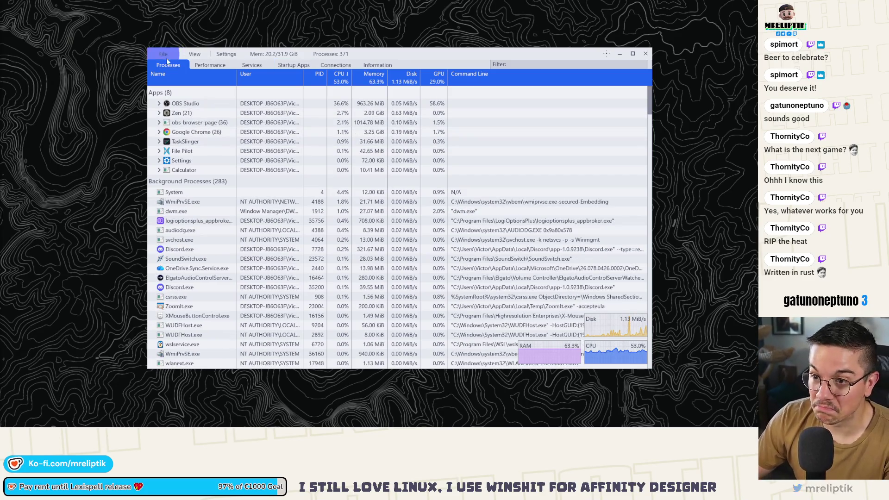
pyautogui.moveTo(423, 57)
pyautogui.mouseDown()
pyautogui.moveTo(423, 74)
pyautogui.moveTo(424, 39)
pyautogui.moveTo(344, 83)
pyautogui.moveTo(353, 66)
pyautogui.mouseUp()
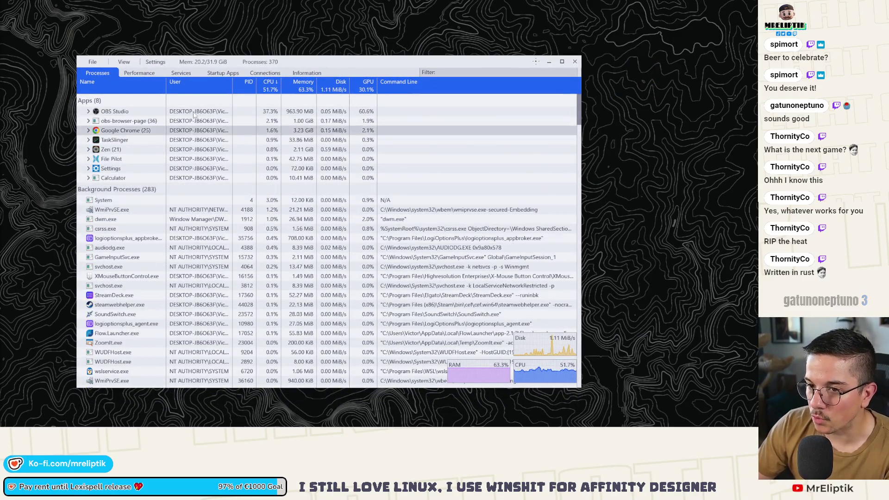
pyautogui.click(573, 61)
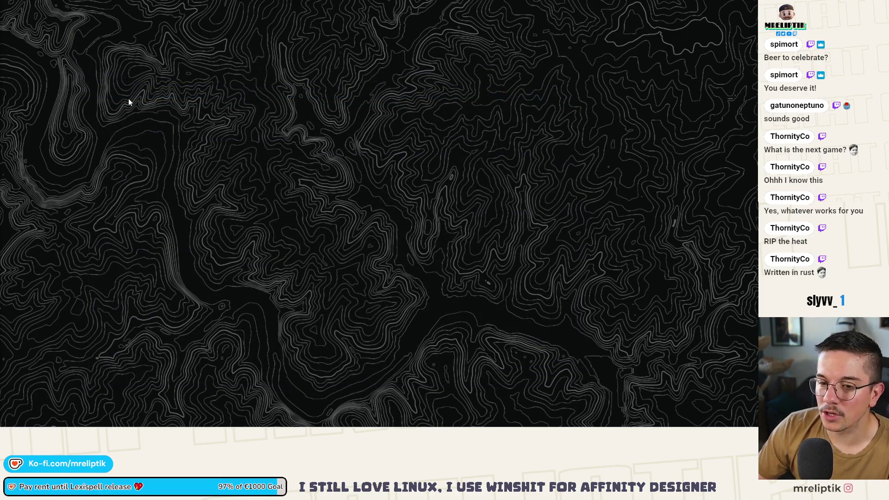